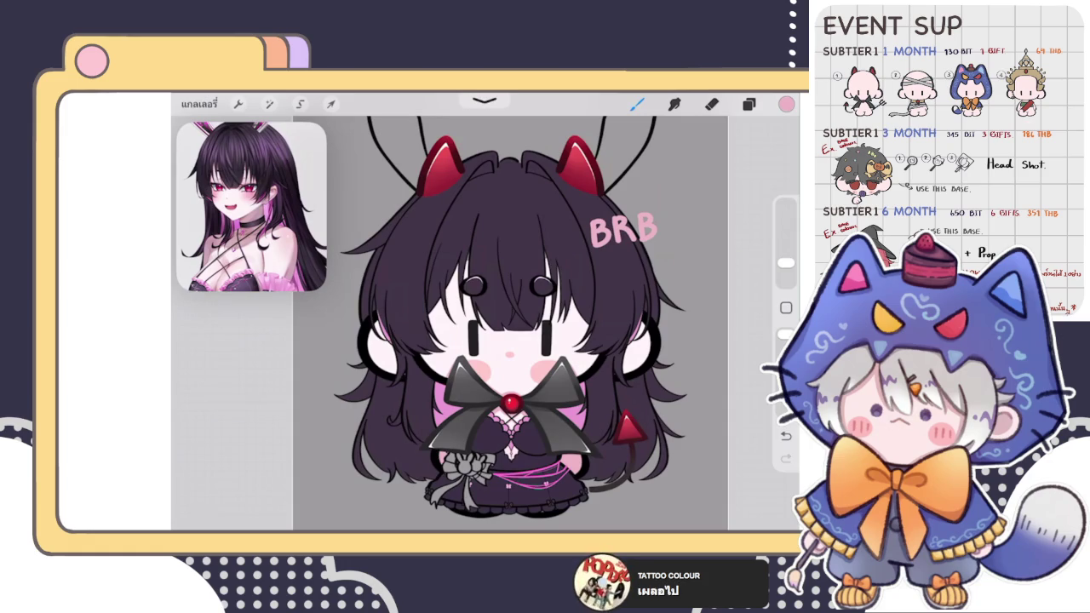
# Step: Dismiss the iPad Control Center and view the chibi drawing's layer list, then close it
pyautogui.moveTo(779, 98); pyautogui.dragTo(749, 298)
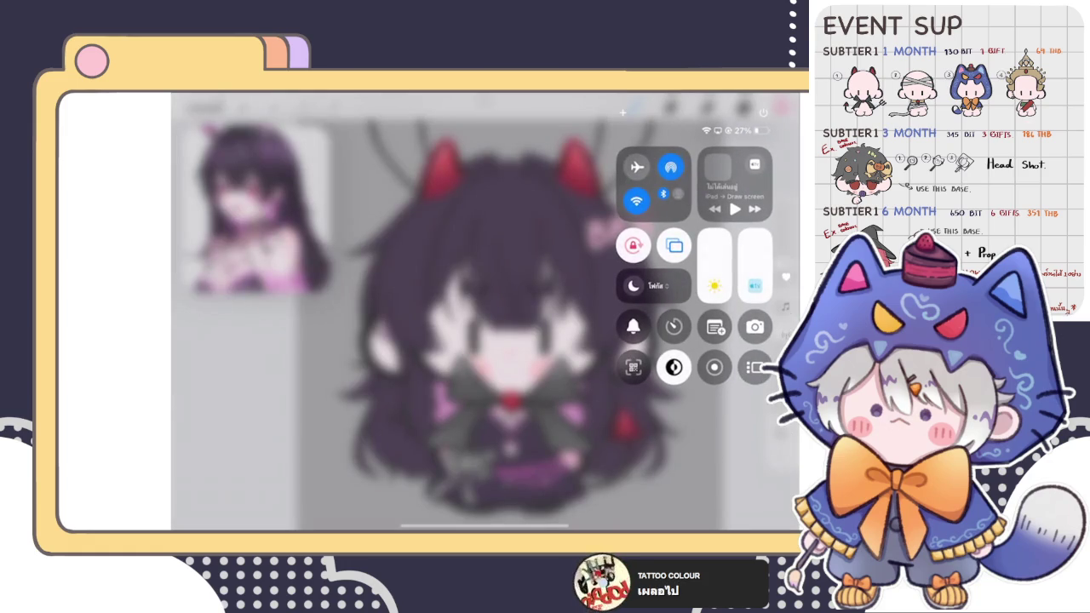
pyautogui.click(426, 341)
pyautogui.click(748, 103)
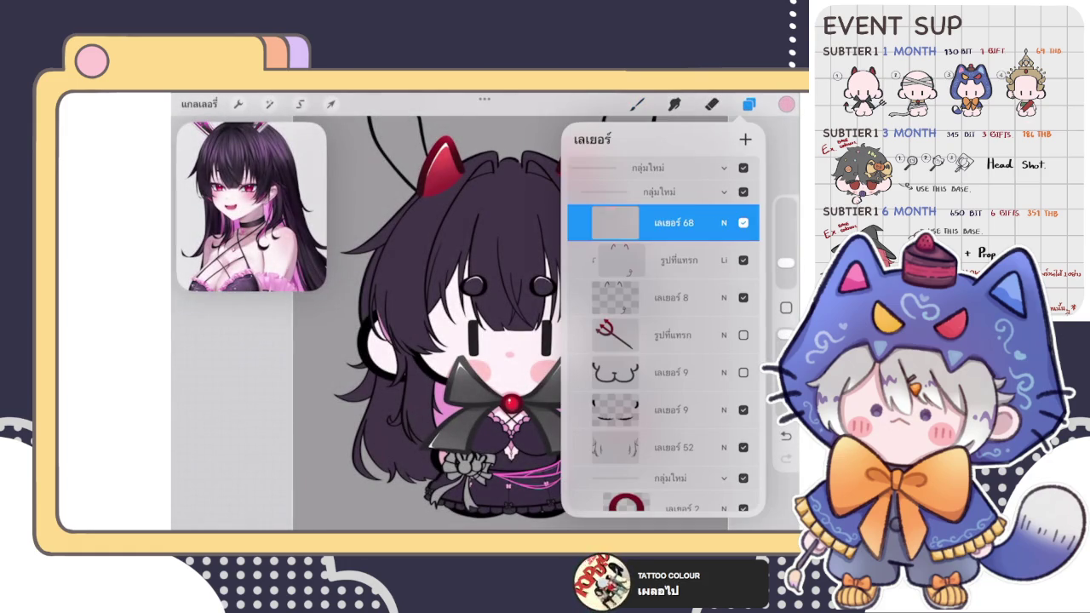
pyautogui.click(637, 103)
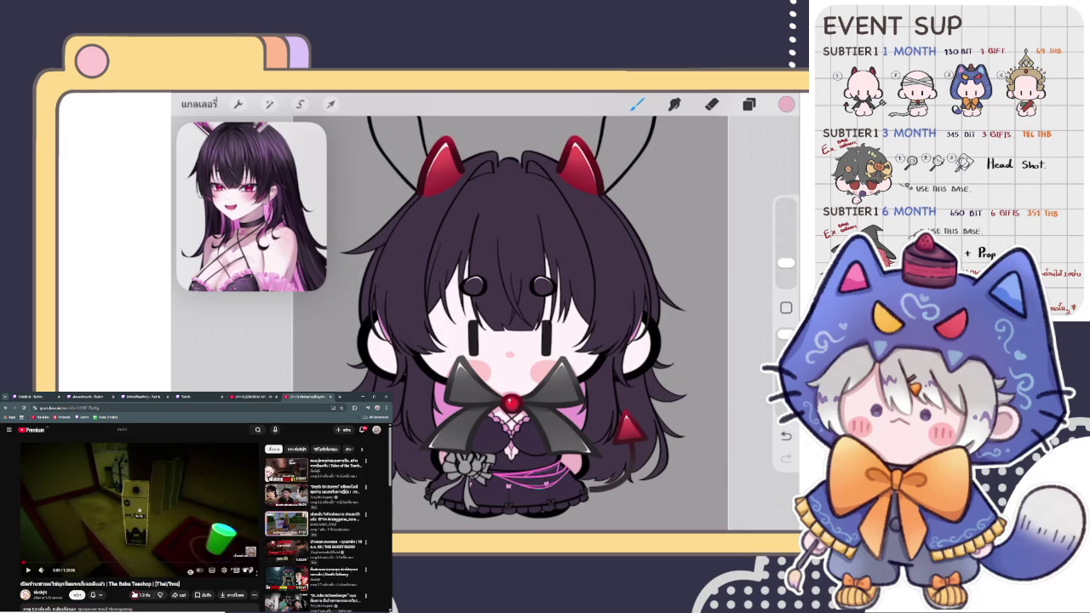
# Step: Switch the YouTube video beside the drawing to full-screen playback
pyautogui.click(249, 571)
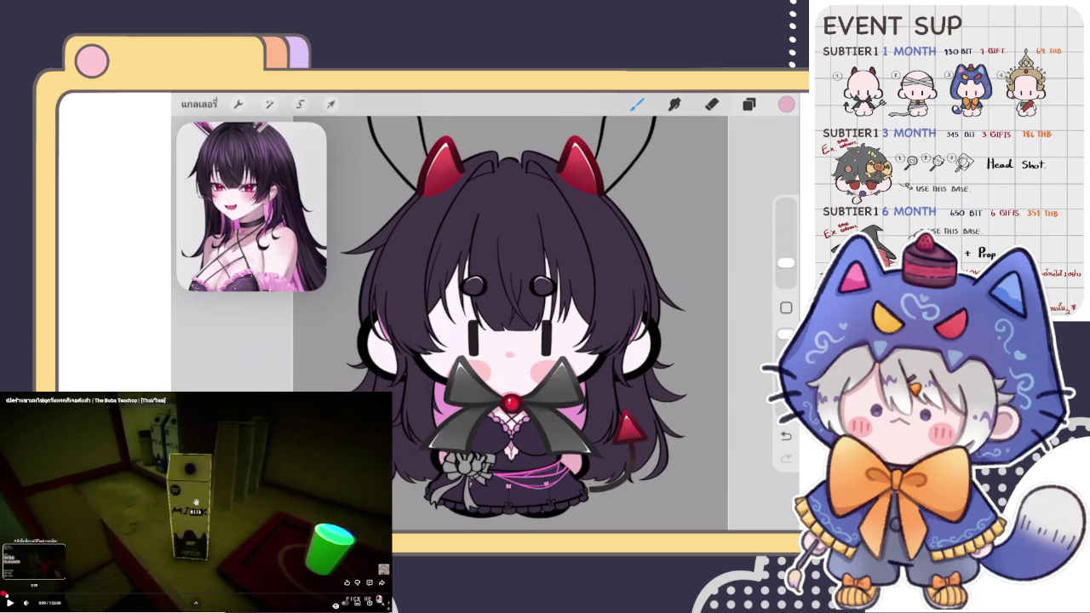
pyautogui.click(3, 594)
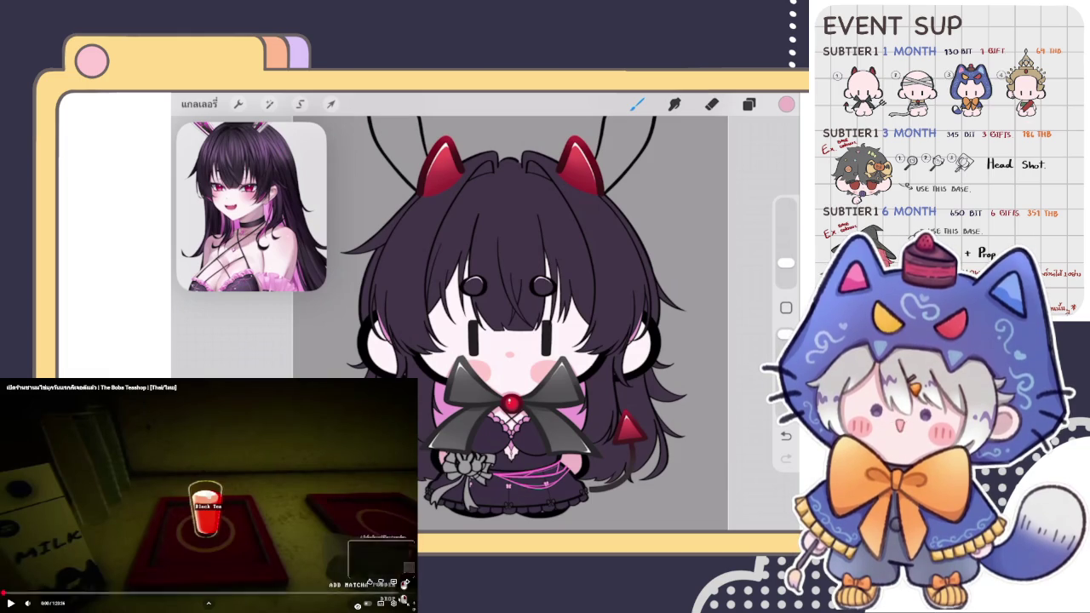
pyautogui.press('Escape')
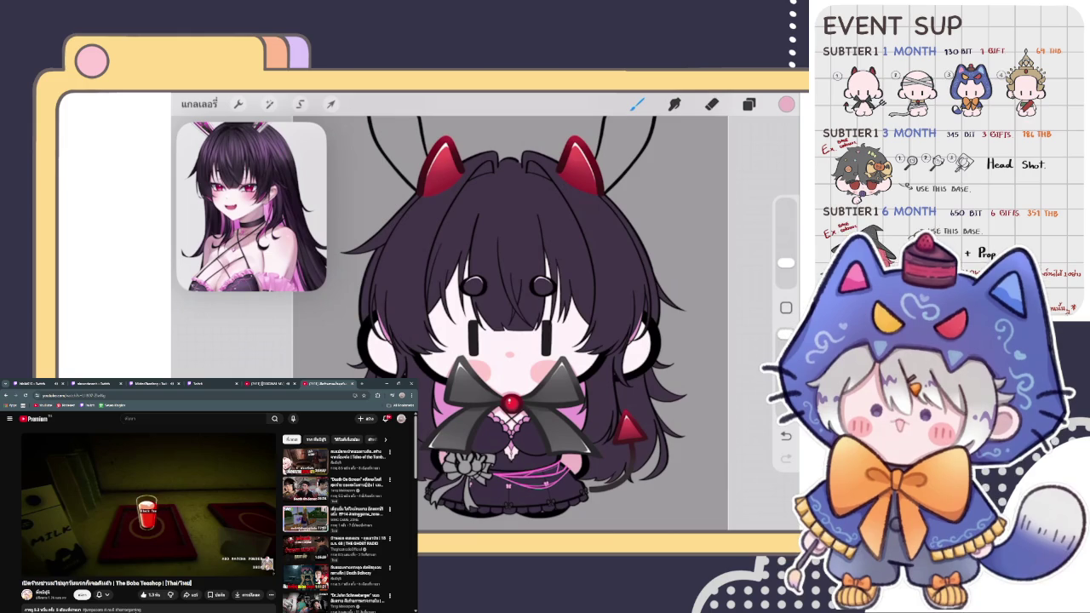
pyautogui.click(233, 382)
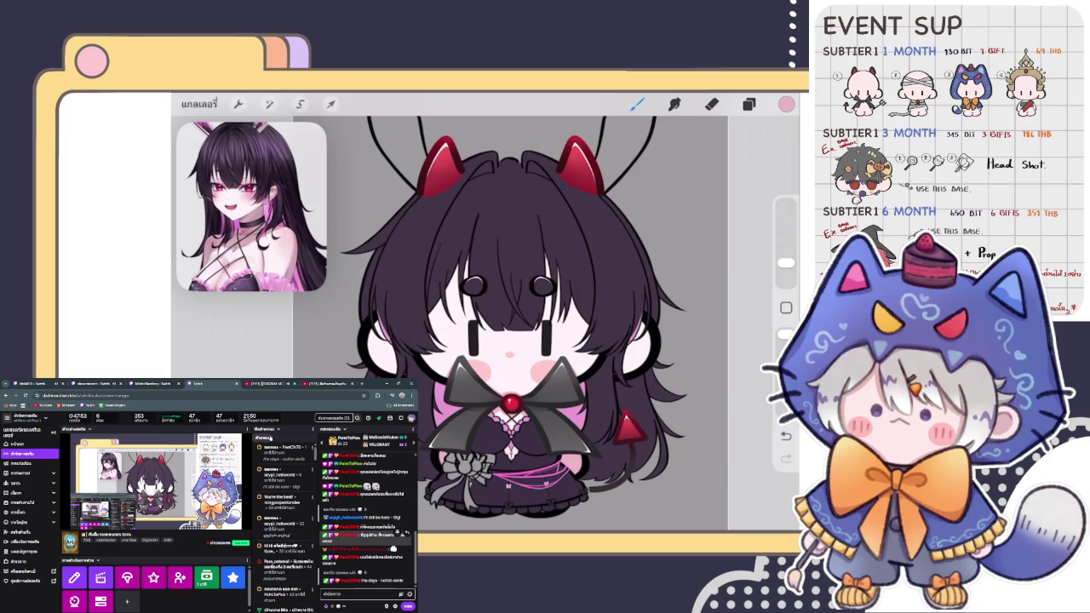
pyautogui.click(329, 383)
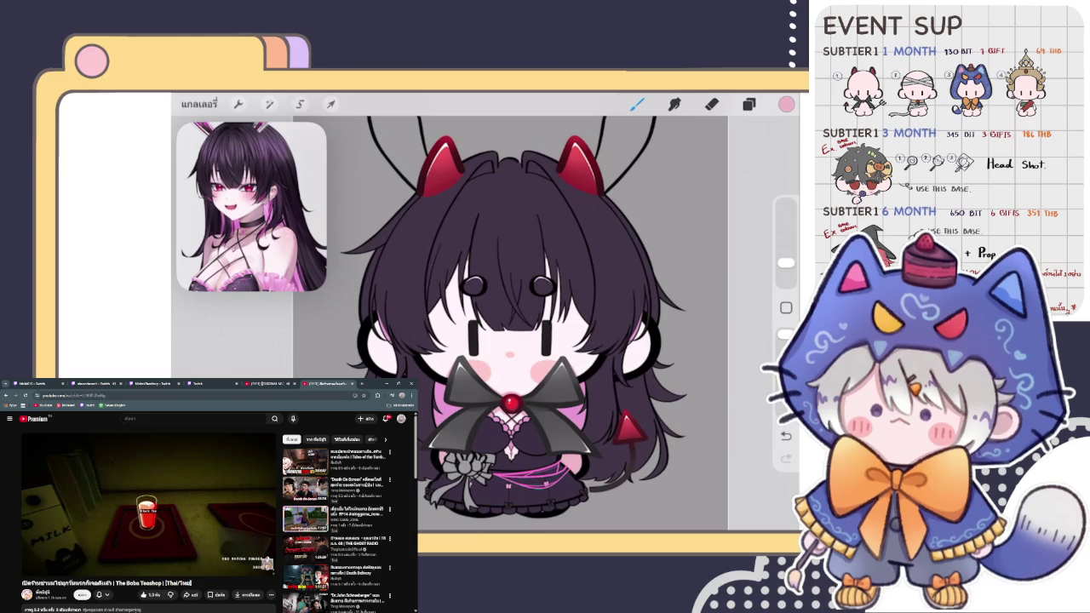
pyautogui.click(213, 383)
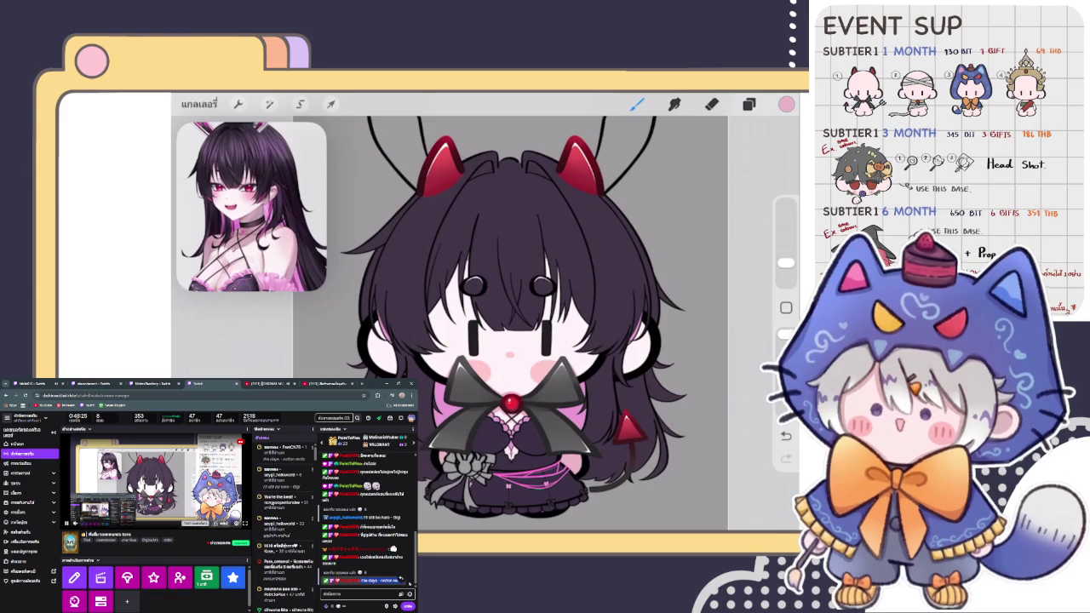
# Step: Search 'the days - notion remix' in the music tab and play the first result
pyautogui.click(267, 383)
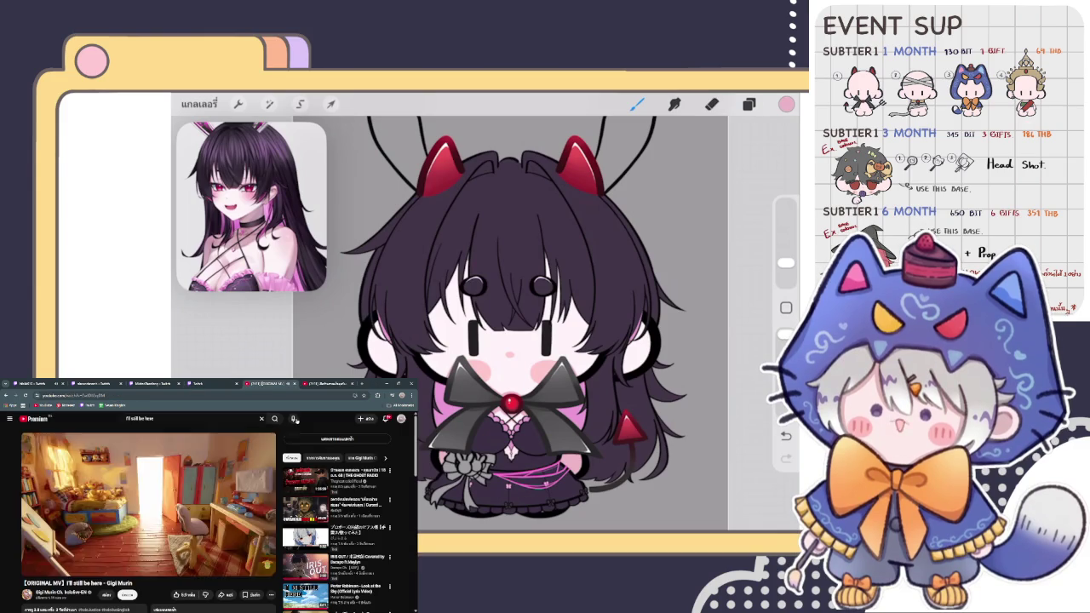
pyautogui.hotkey('ctrl', 'v')
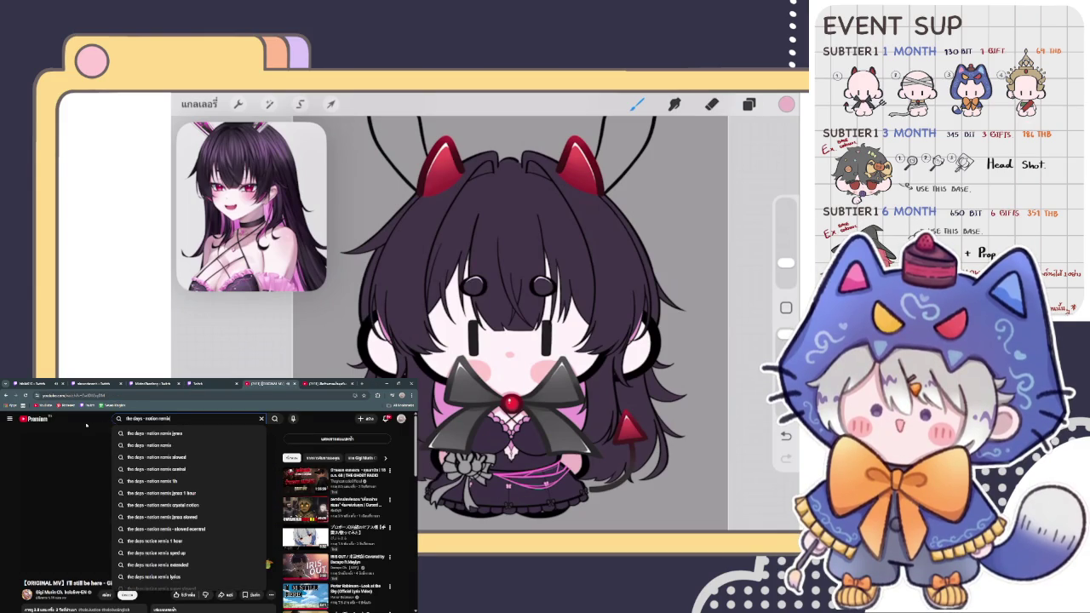
pyautogui.press('Return')
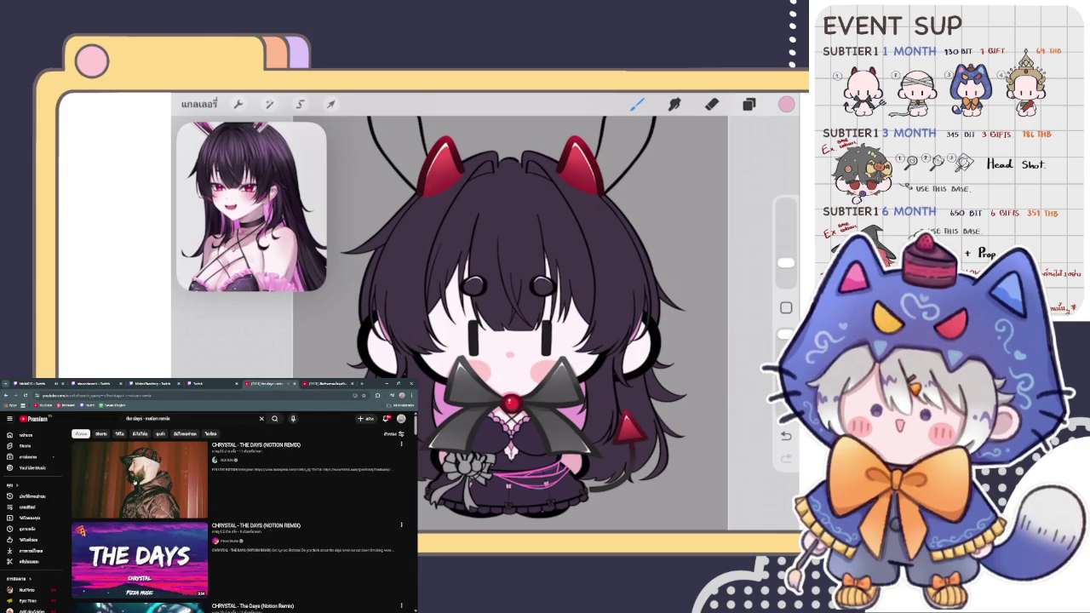
pyautogui.click(135, 483)
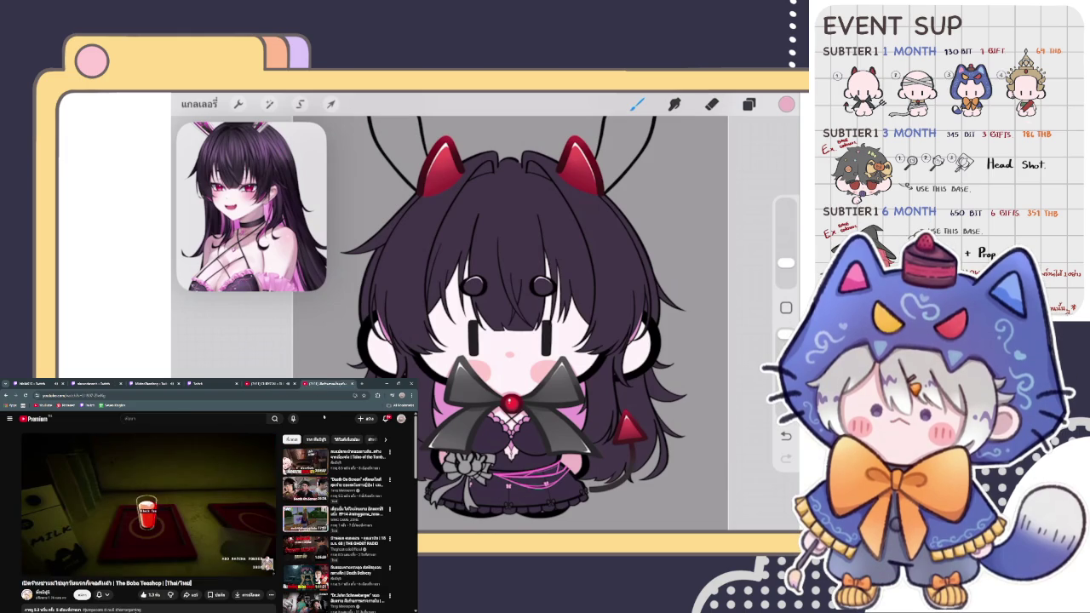
pyautogui.click(223, 383)
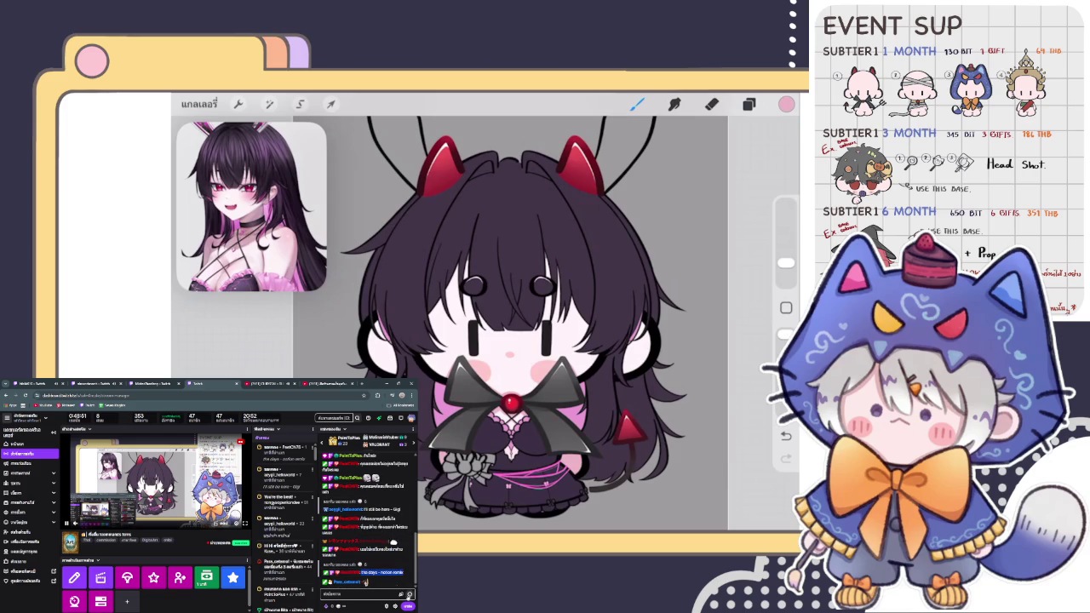
# Step: Send a skull-emote message in the Twitch stream chat
pyautogui.click(400, 594)
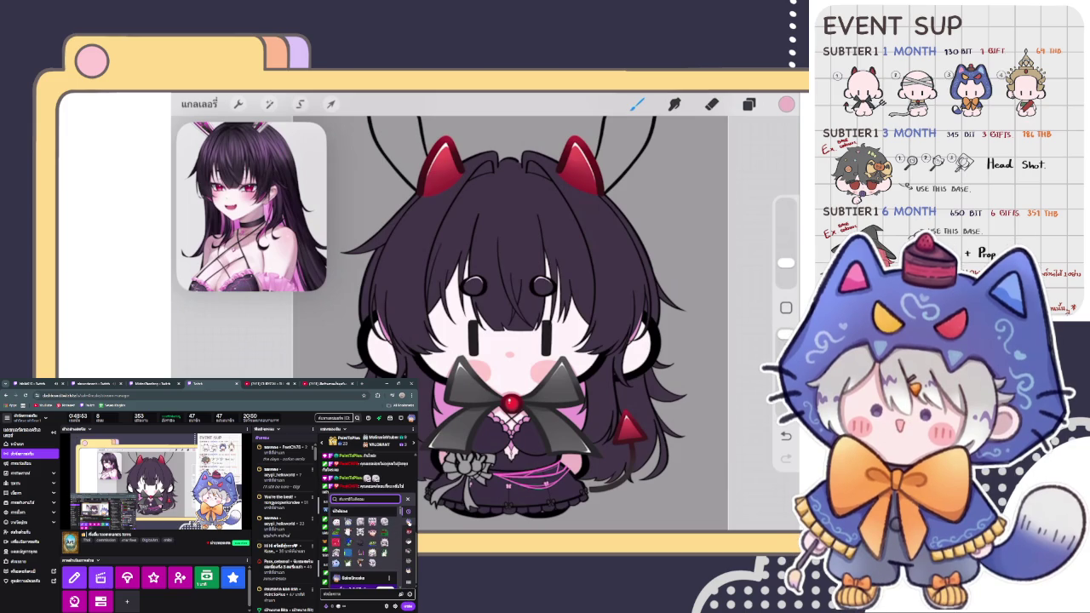
pyautogui.scroll(-2, 365, 545)
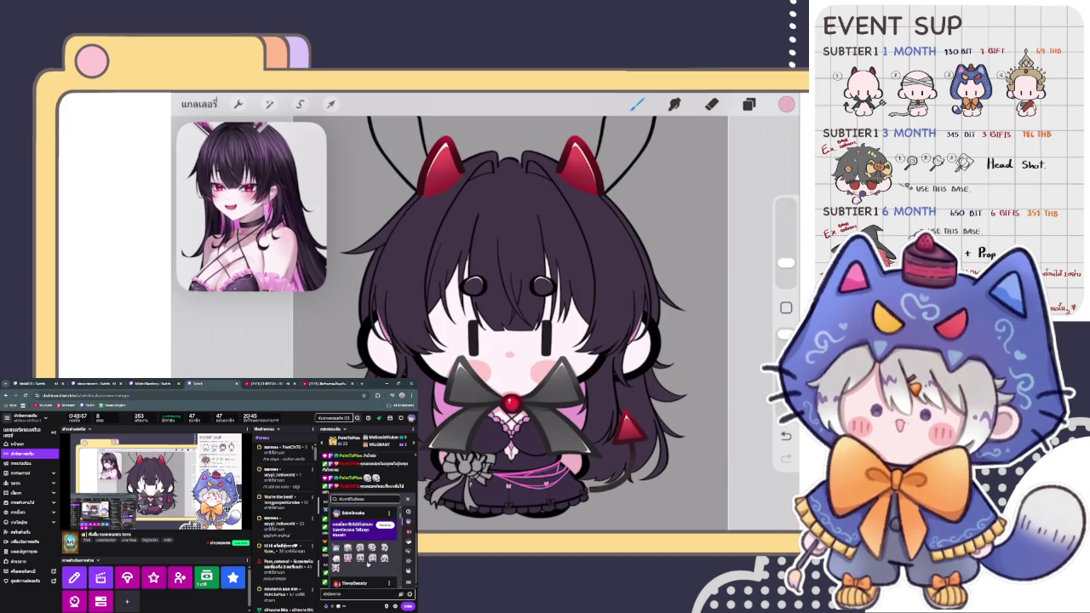
pyautogui.click(373, 548)
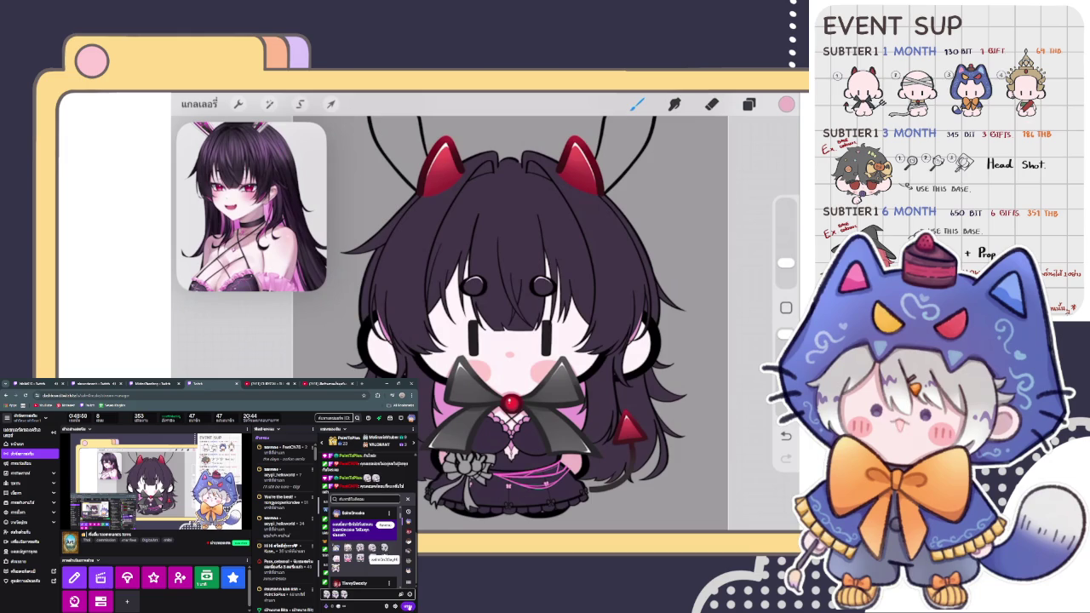
pyautogui.press('Return')
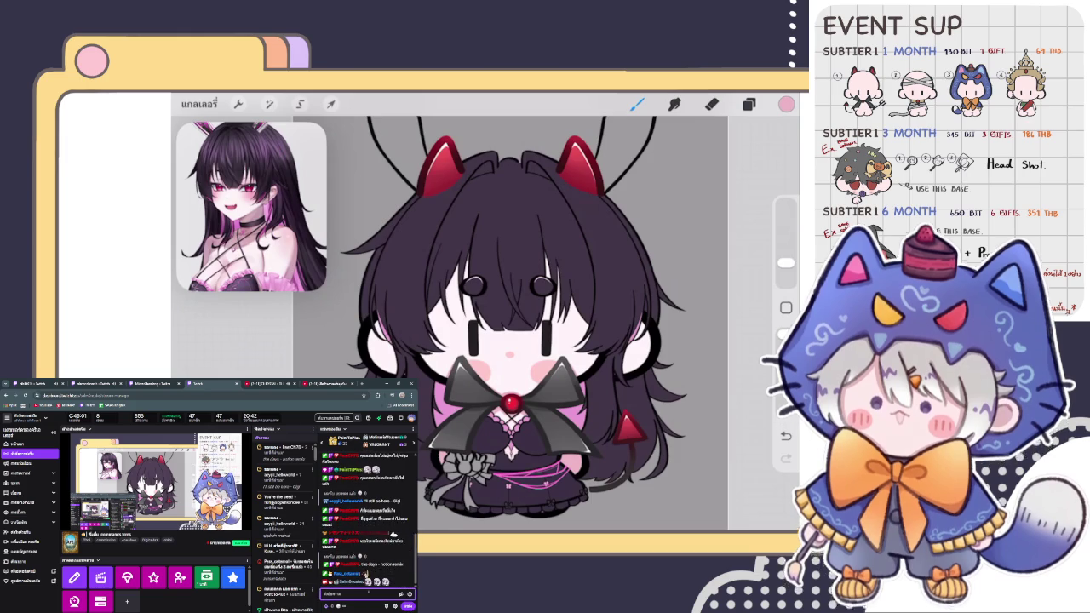
# Step: Glance over the open tabs and return to the Boba Teashop video
pyautogui.click(271, 382)
pyautogui.click(326, 382)
pyautogui.click(228, 383)
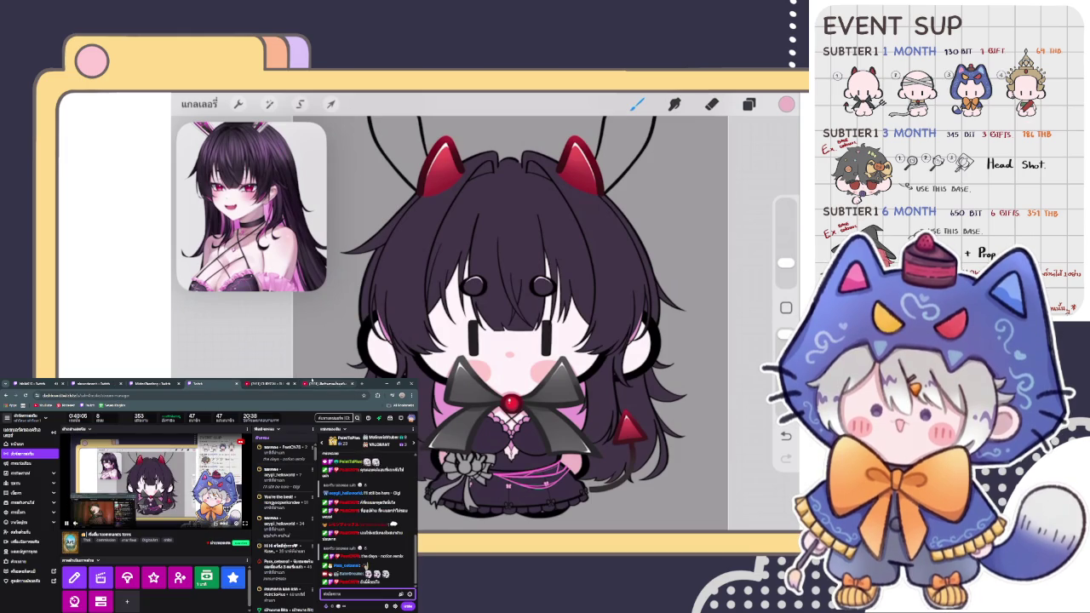
pyautogui.click(312, 383)
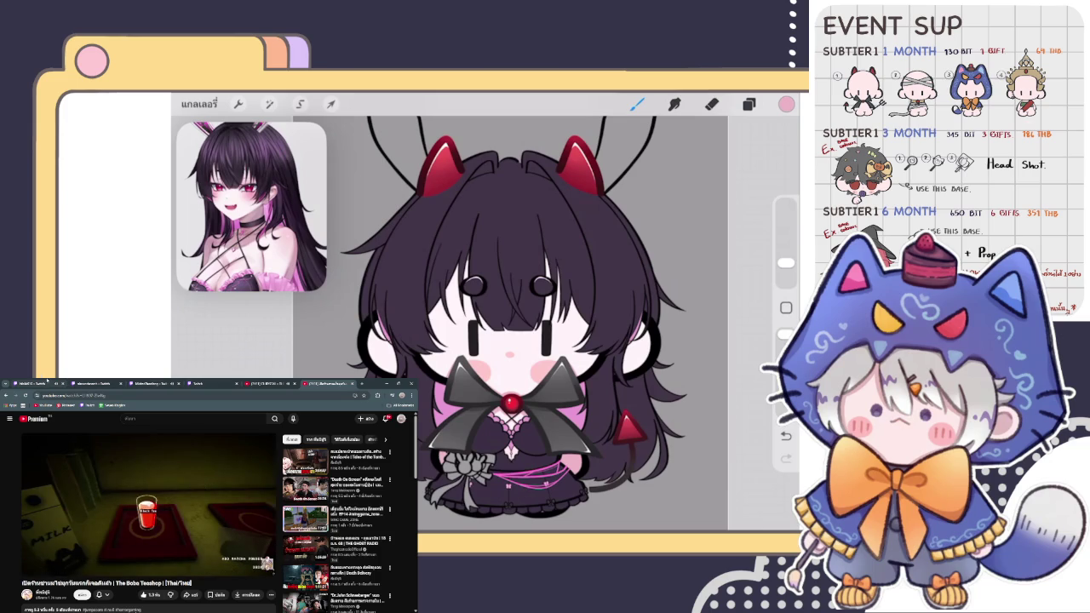
# Step: Switch to the Twitch stream manager to check the live chat
pyautogui.click(271, 383)
pyautogui.click(224, 383)
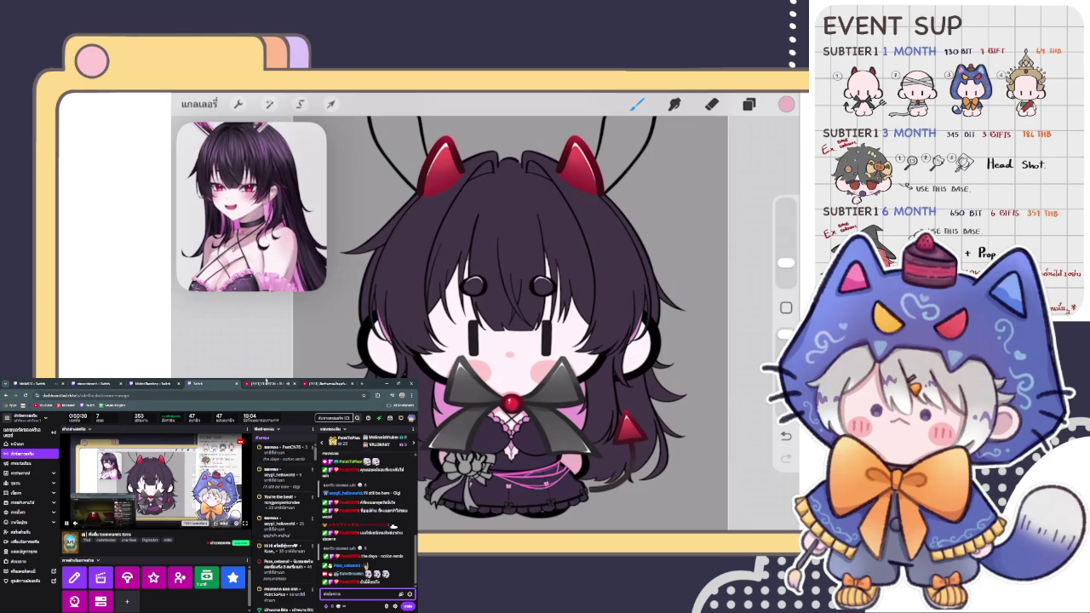
pyautogui.click(305, 384)
pyautogui.click(271, 384)
pyautogui.click(329, 383)
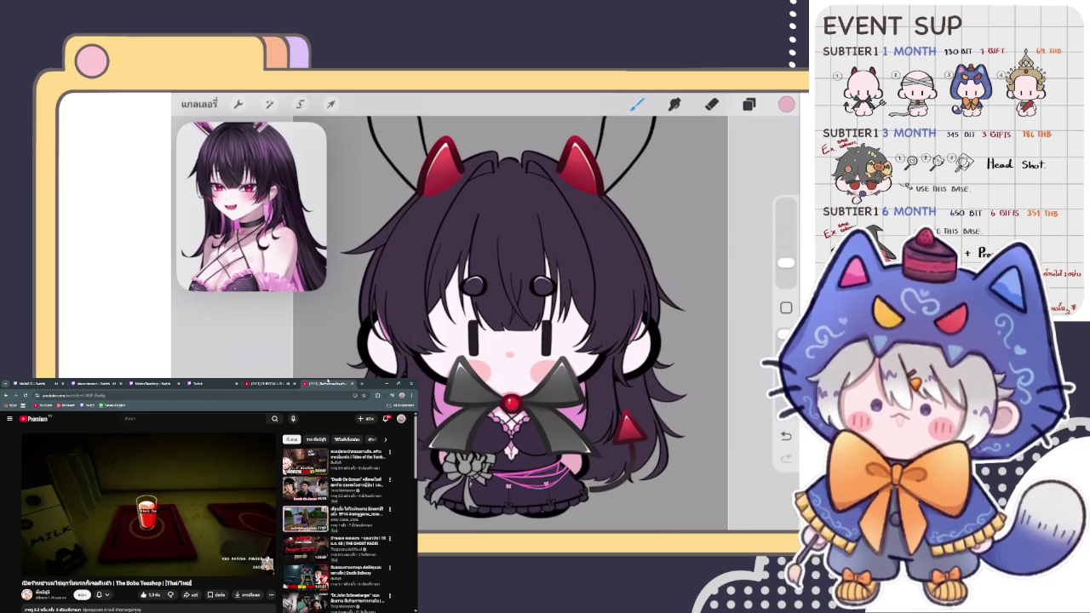
pyautogui.click(198, 383)
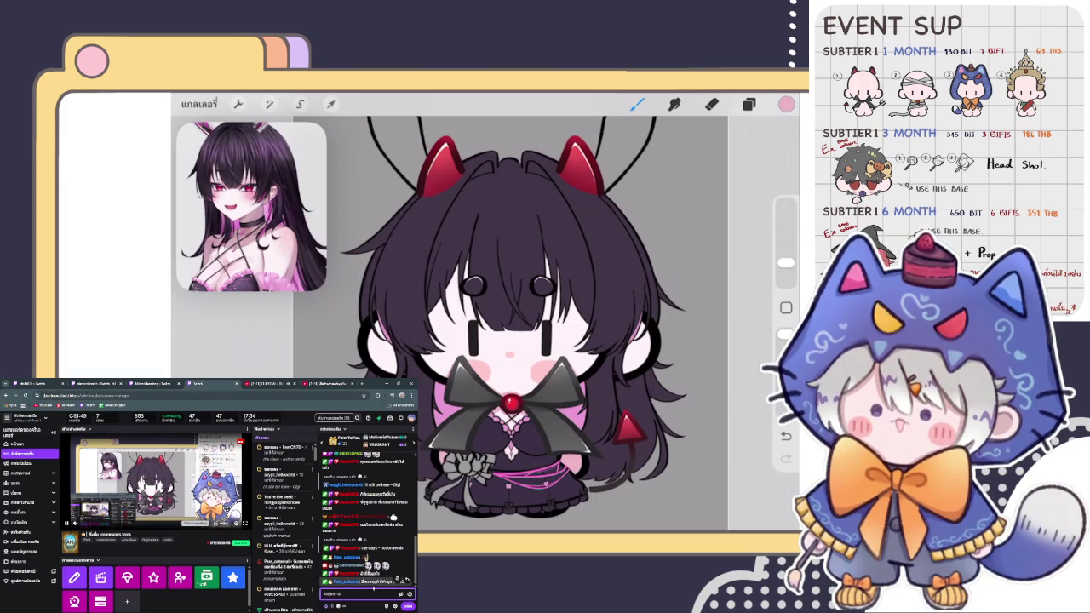
# Step: Post a short Thai message in the Twitch stream manager chat
pyautogui.click(269, 383)
pyautogui.click(207, 383)
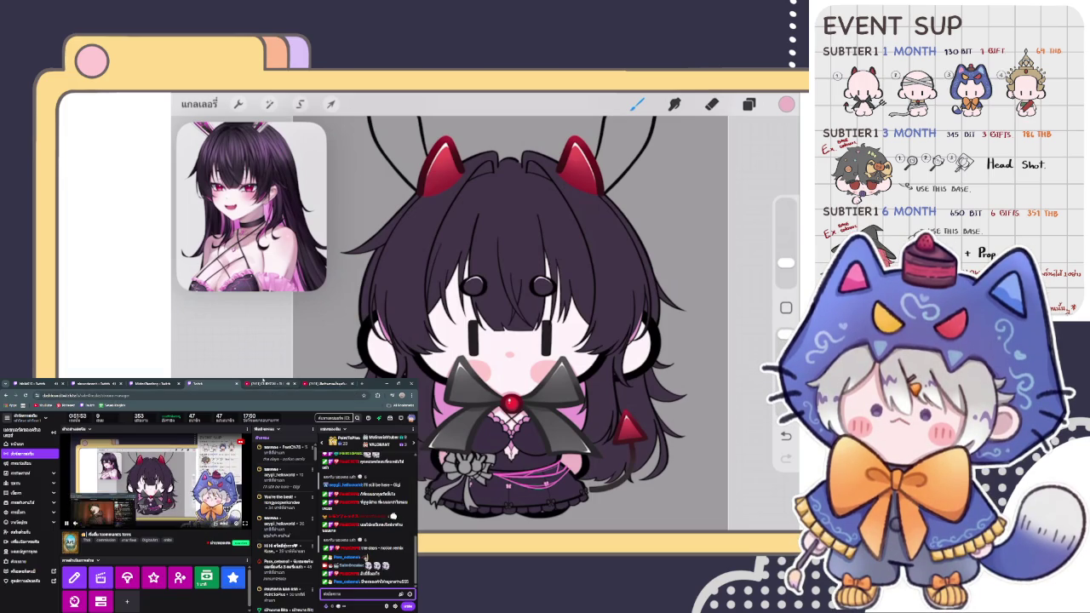
pyautogui.click(278, 382)
pyautogui.click(211, 383)
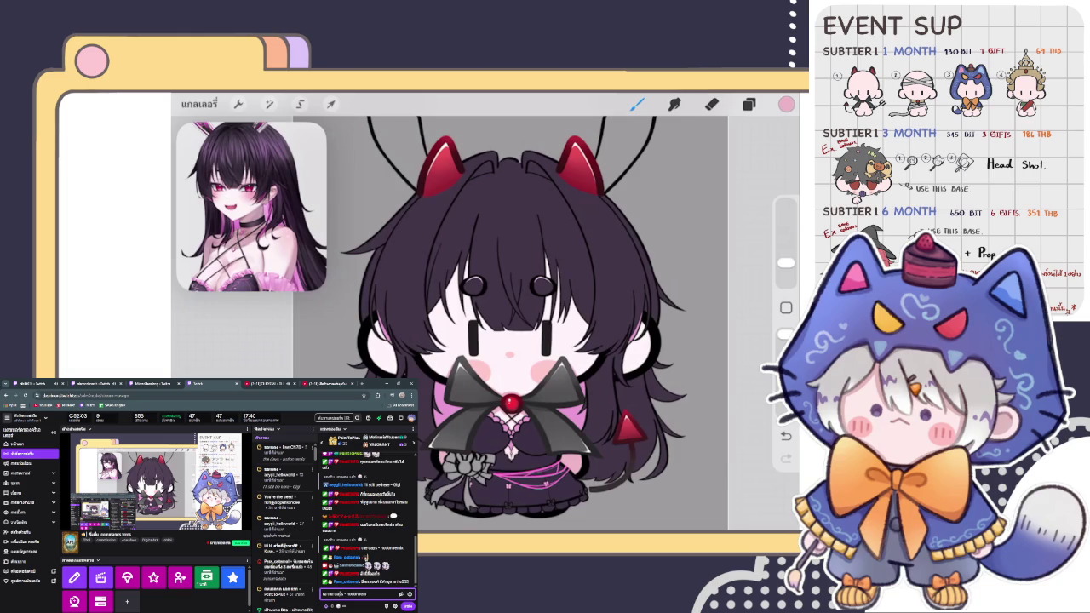
pyautogui.write('ค่ะ')
pyautogui.press('BackSpace')
pyautogui.press('BackSpace')
pyautogui.press('BackSpace')
pyautogui.write('ที่')
pyautogui.press('Return')
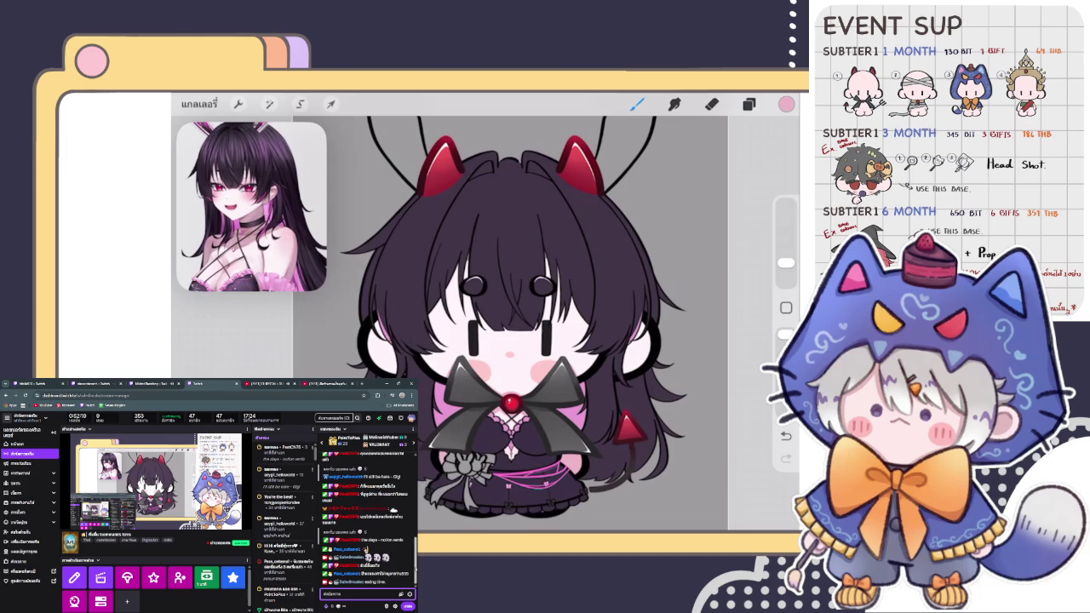
# Step: Reply to a viewer's message with an emote, then return to The Boba Teashop video
pyautogui.click(408, 576)
pyautogui.click(410, 595)
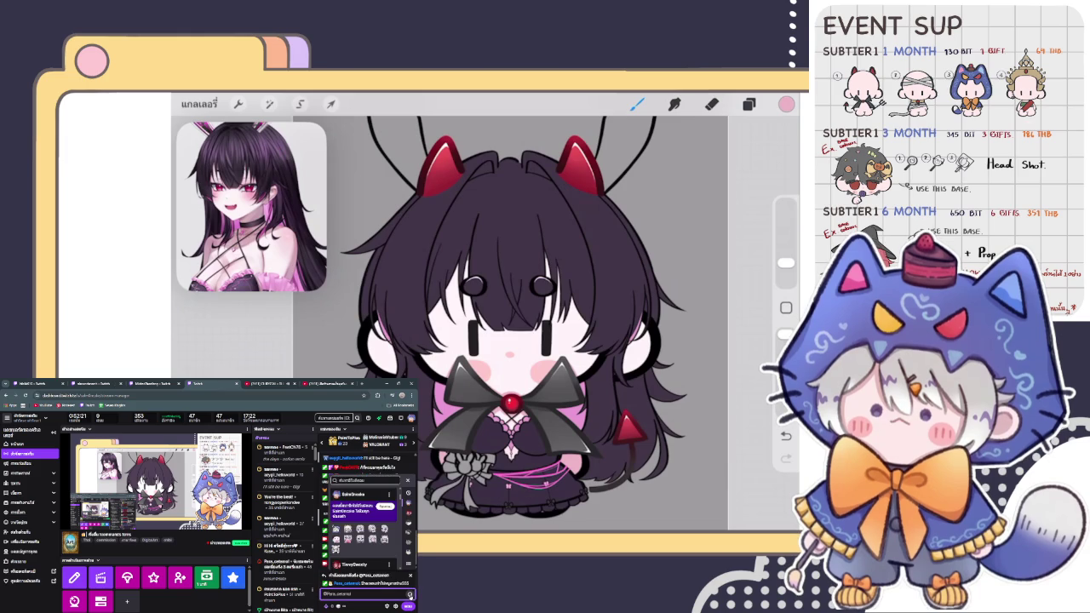
pyautogui.click(349, 534)
pyautogui.click(322, 383)
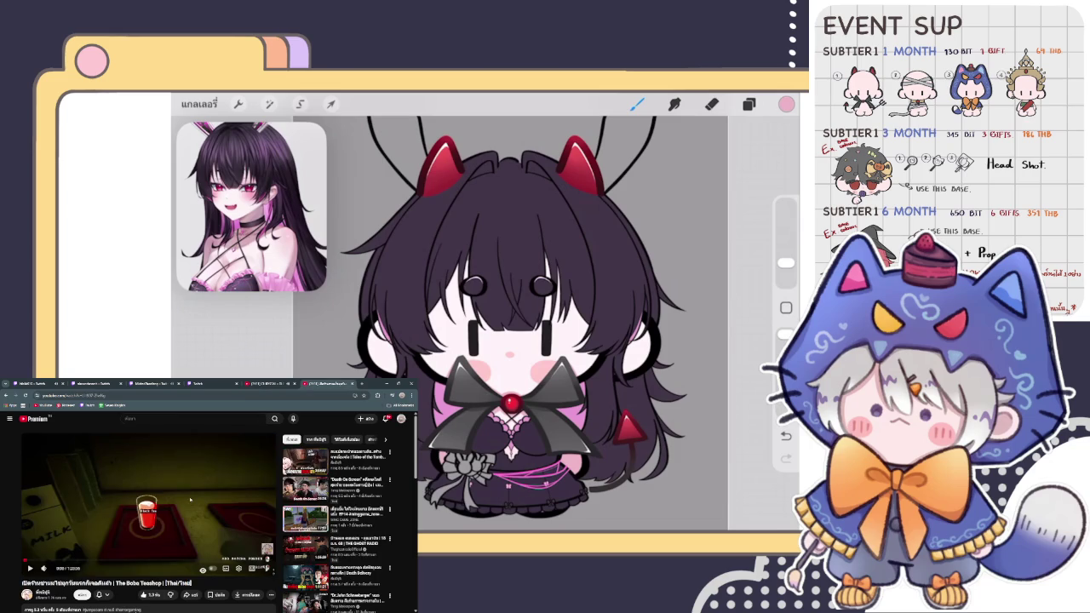
# Step: Play The Boba Teashop video fullscreen and choose to start a new game
pyautogui.moveTo(149, 503)
pyautogui.press('F11')
pyautogui.press('f')
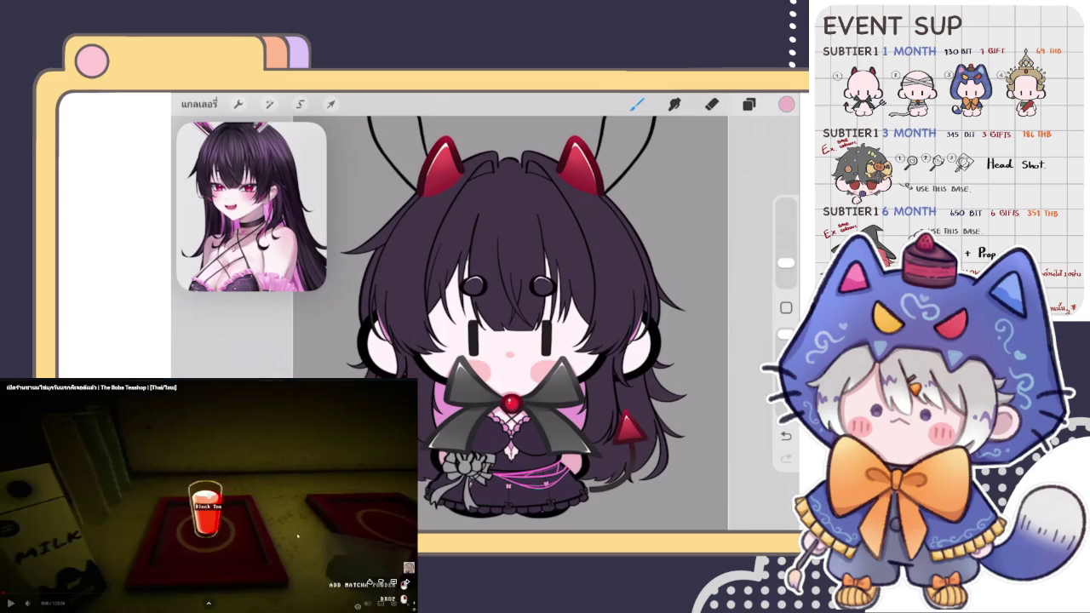
pyautogui.click(208, 530)
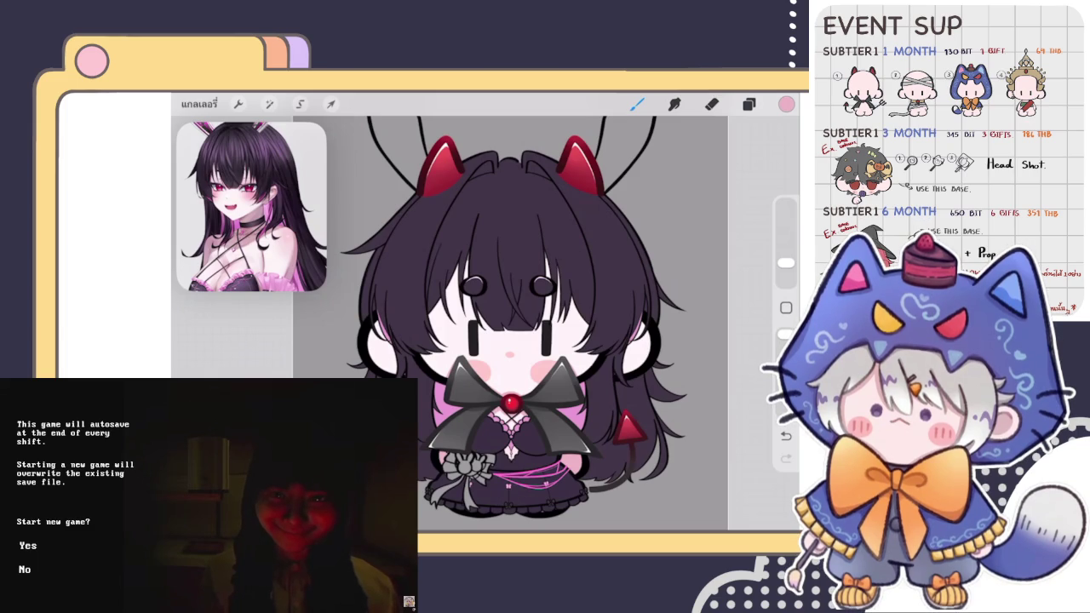
pyautogui.click(30, 546)
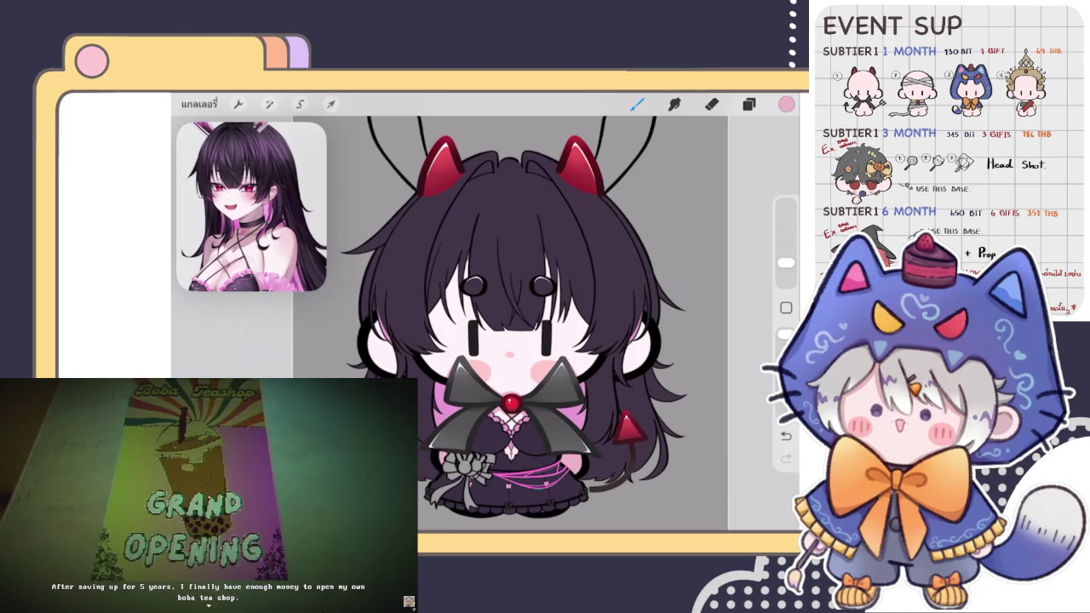
# Step: Advance the story dialogue to the first customer explaining boba as milk tea with tapioca
pyautogui.press('space')
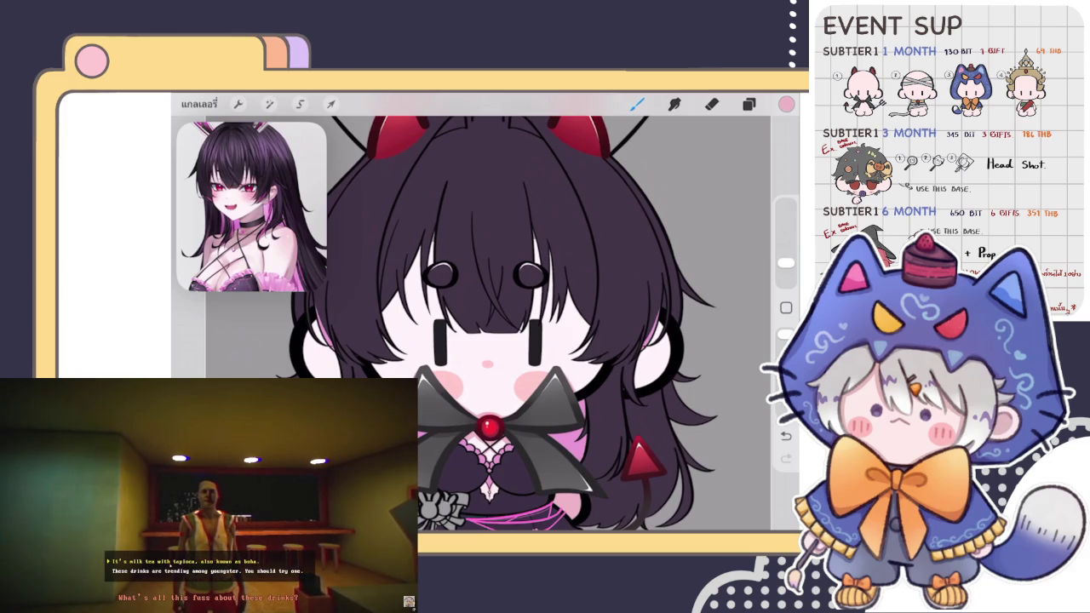
pyautogui.scroll(-3, 512, 315)
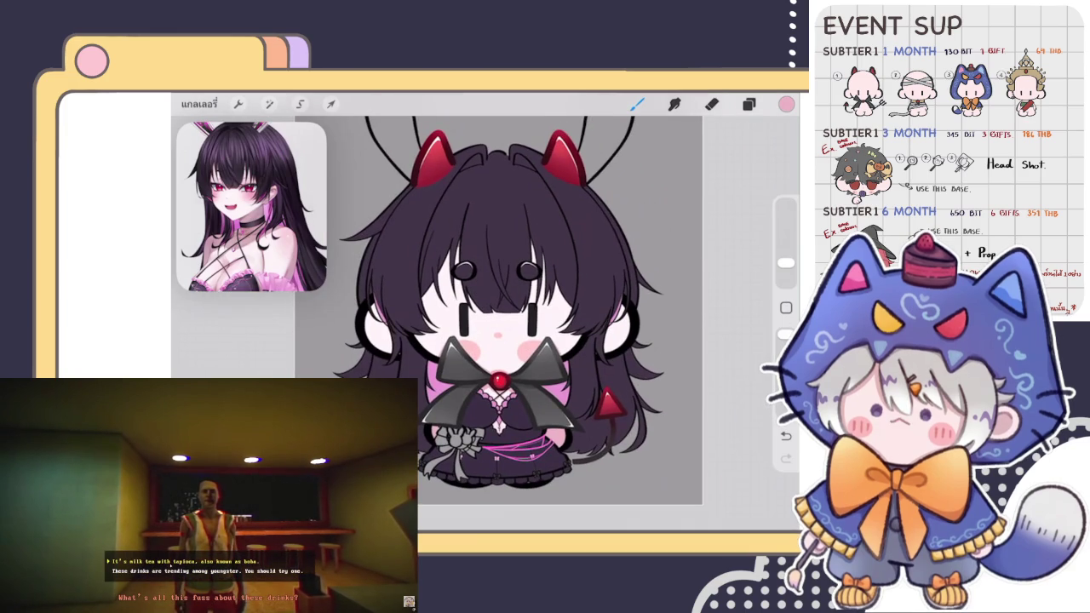
pyautogui.scroll(1, 519, 316)
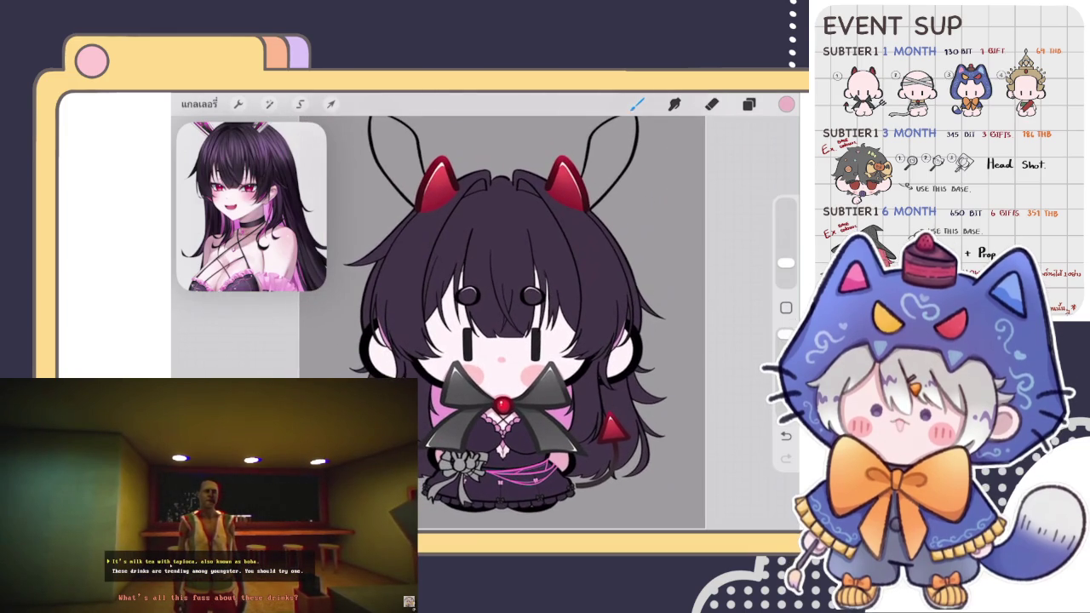
pyautogui.scroll(1, 520, 324)
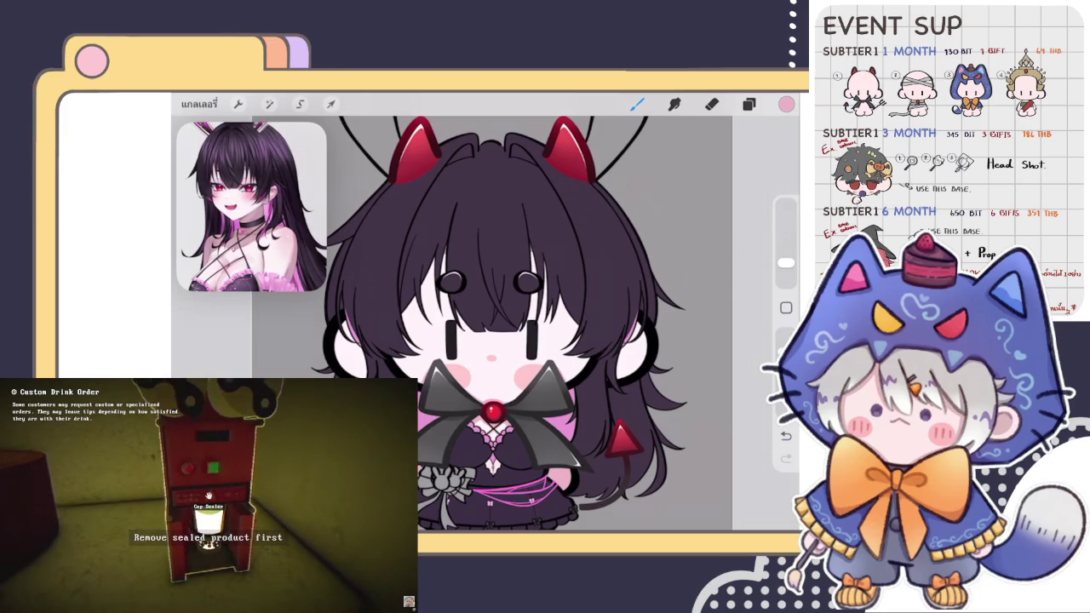
# Step: Set the brush opacity to 77% and show the hidden selected layer
pyautogui.click(785, 345)
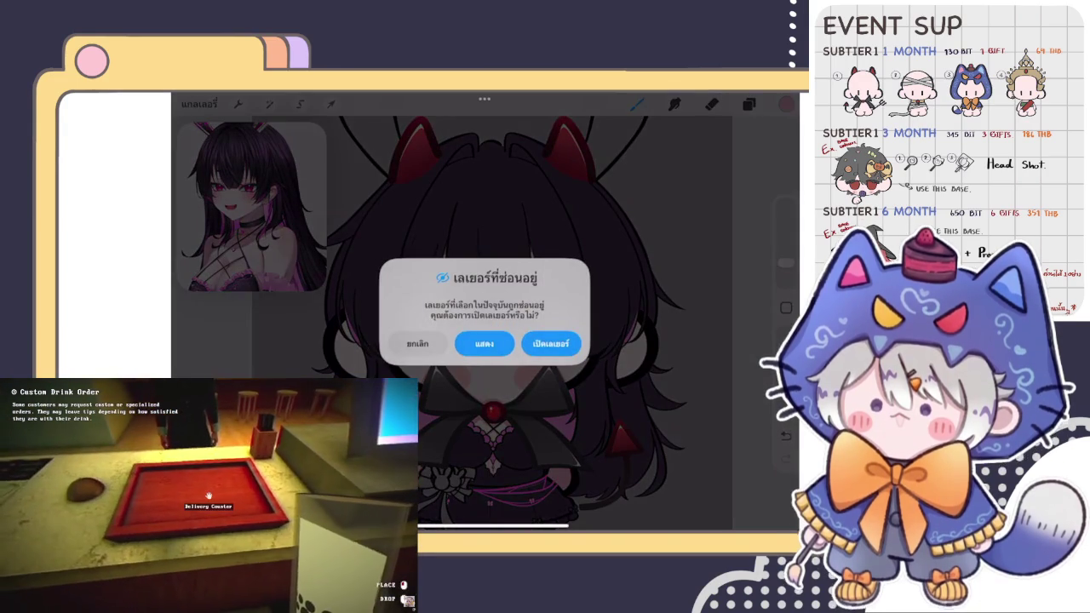
pyautogui.click(550, 343)
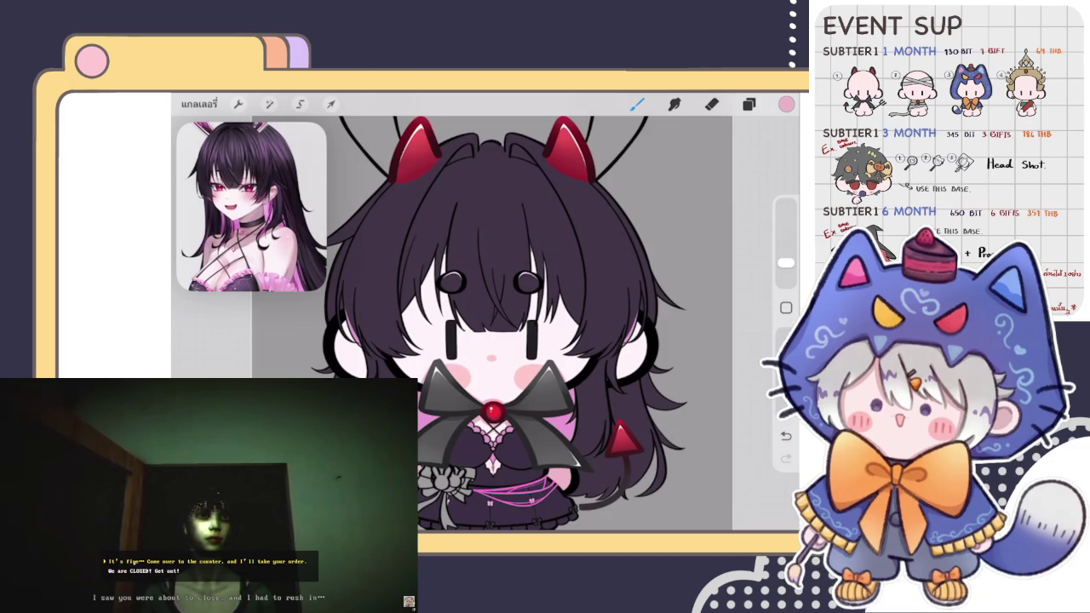
# Step: Tell the video's customer it's fine and adjust the reference to the full-body view
pyautogui.click(158, 563)
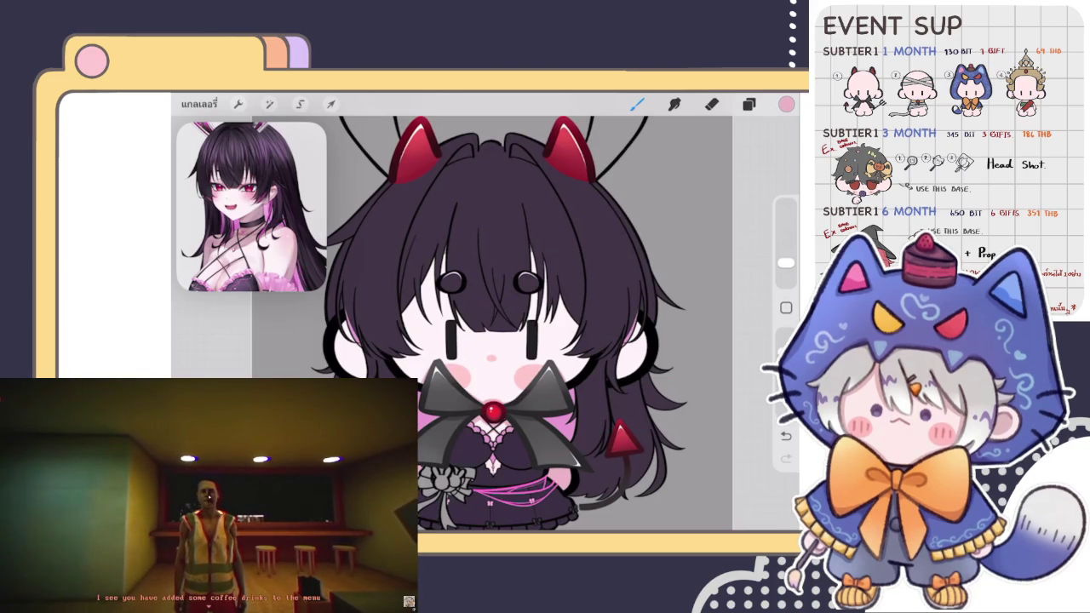
pyautogui.scroll(-5, 251, 207)
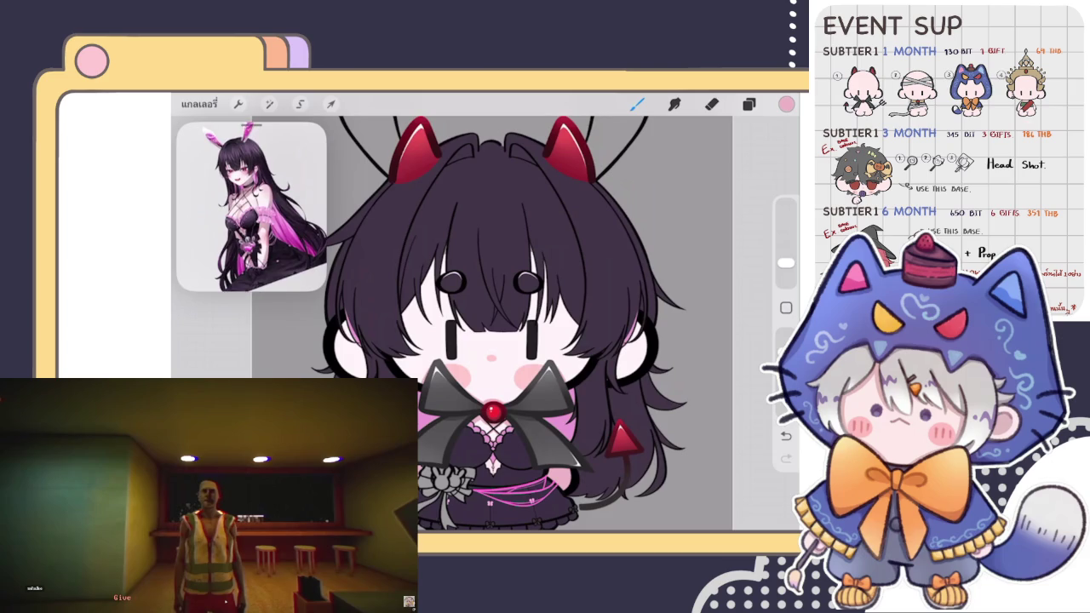
pyautogui.scroll(5, 251, 207)
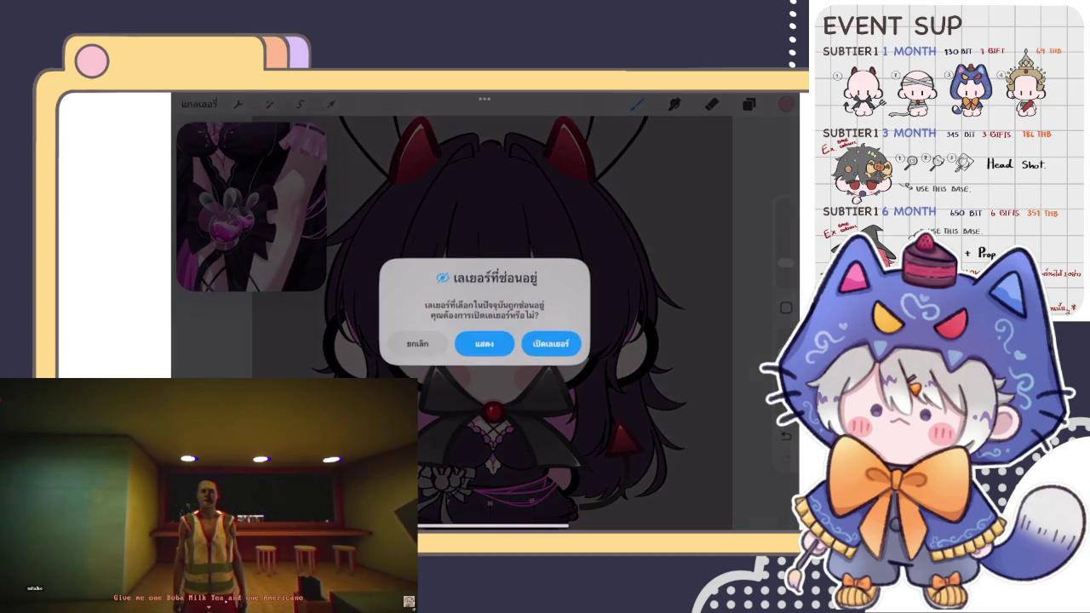
# Step: Show hidden Layer 68, move it just above Layer 62, and sample a colour from the artwork
pyautogui.click(552, 343)
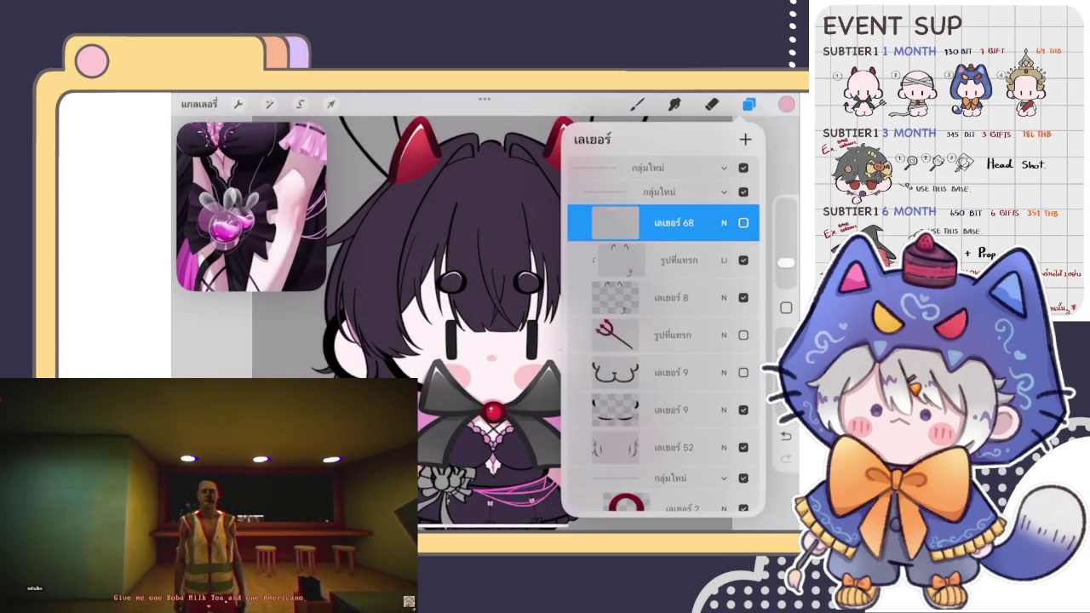
pyautogui.scroll(-5, 663, 358)
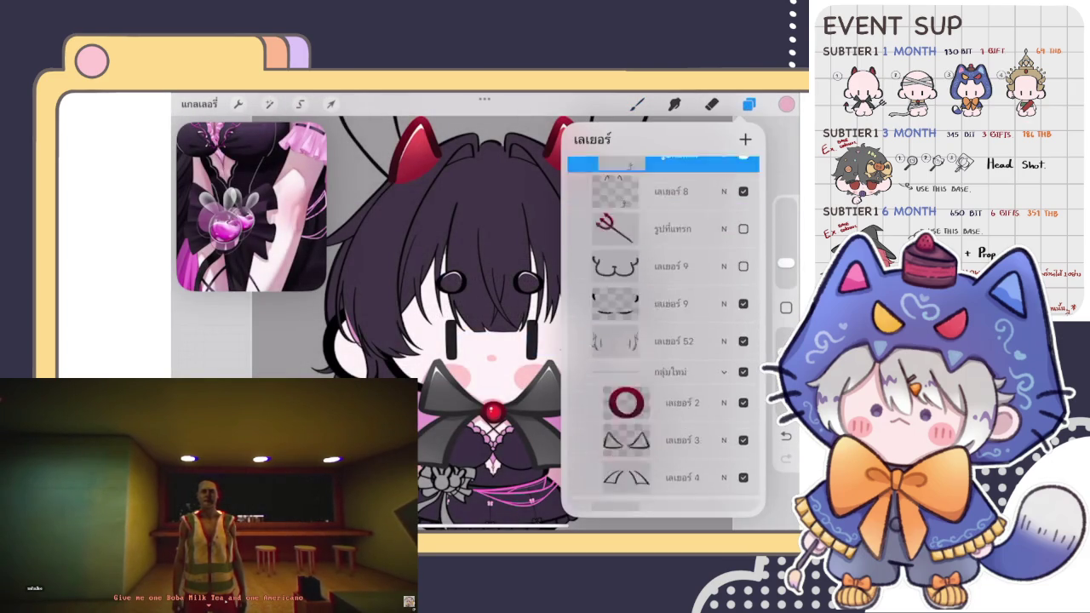
pyautogui.scroll(-5, 663, 332)
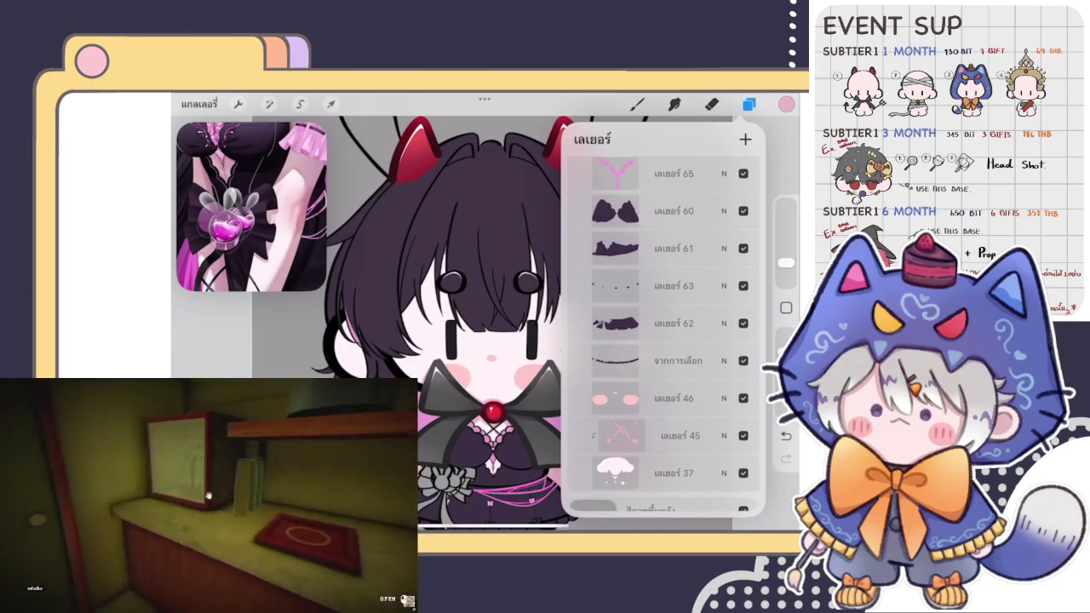
pyautogui.click(665, 320)
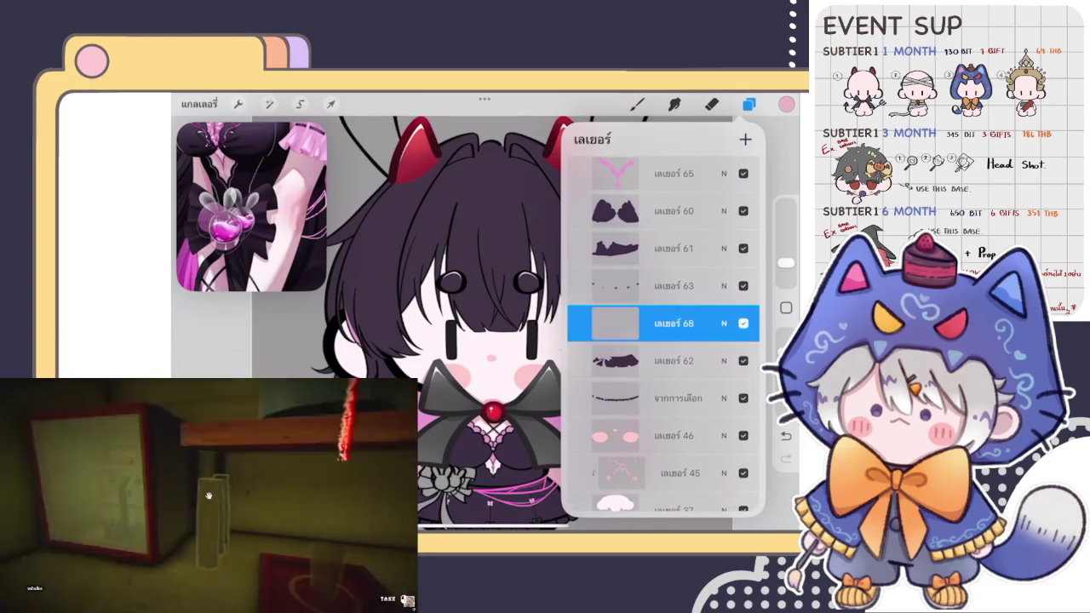
pyautogui.click(637, 104)
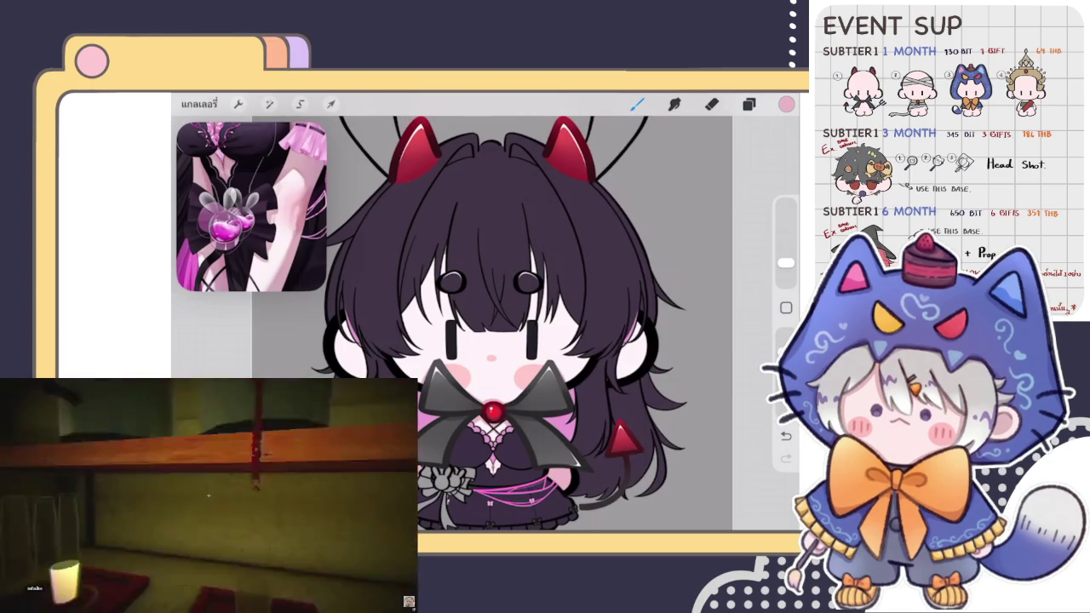
pyautogui.click(728, 465)
# Step: Paint dark purple over the light grey patches on the bunny bow
pyautogui.scroll(2, 511, 409)
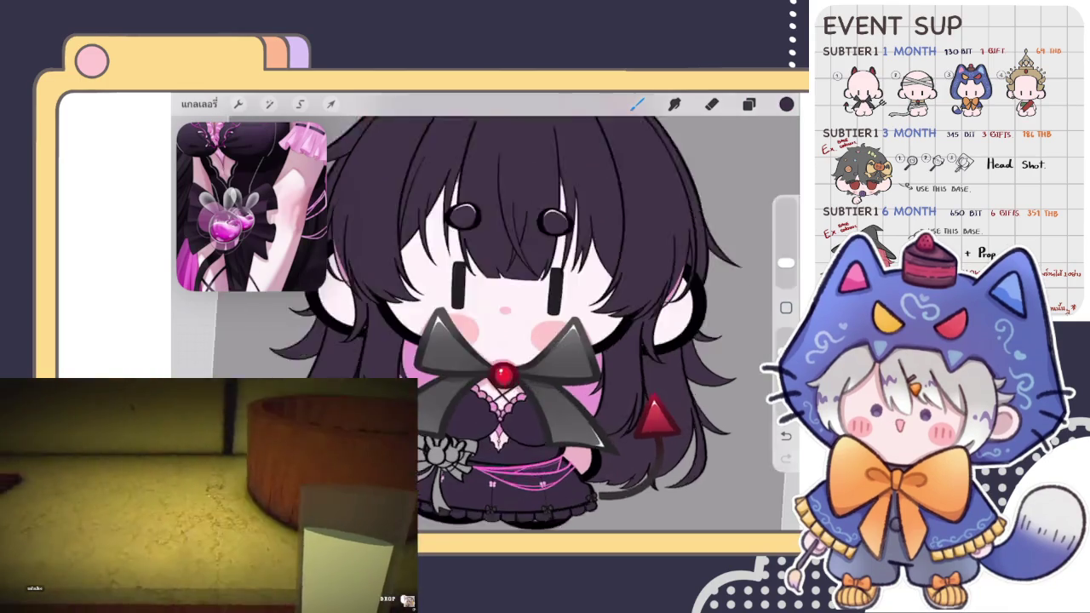
pyautogui.scroll(2, 511, 409)
pyautogui.scroll(2, 511, 409)
pyautogui.scroll(2, 542, 312)
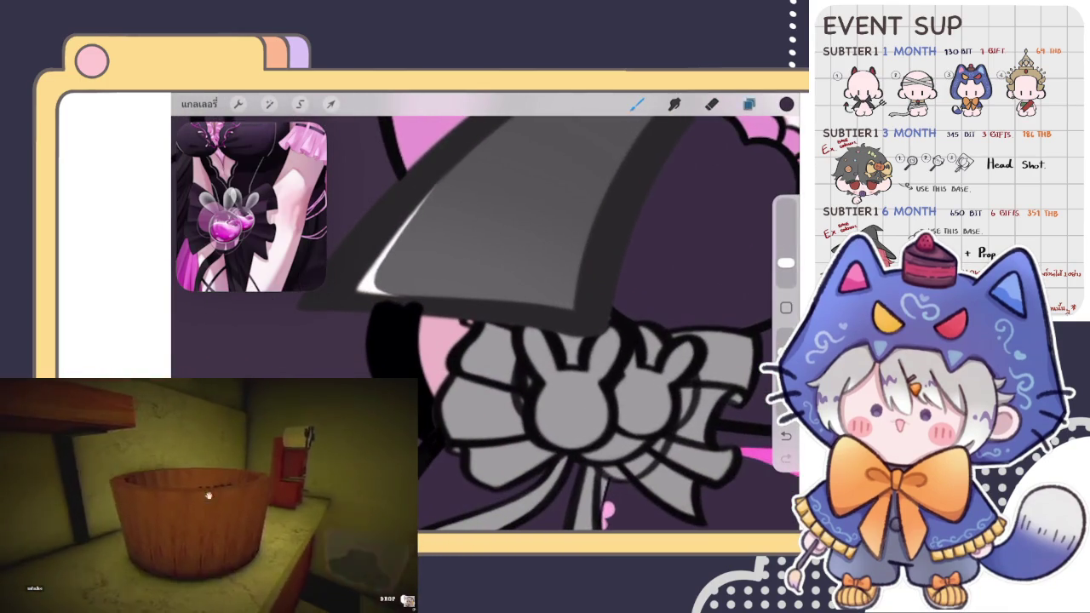
pyautogui.click(749, 104)
pyautogui.click(749, 104)
pyautogui.scroll(2, 511, 341)
pyautogui.moveTo(477, 334); pyautogui.dragTo(496, 322)
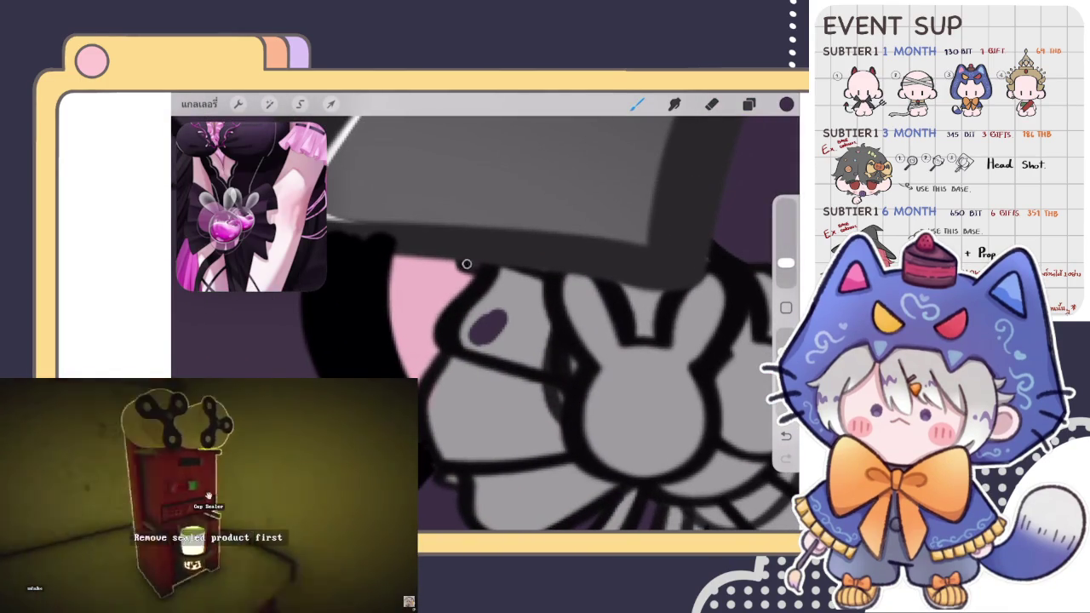
pyautogui.moveTo(466, 285); pyautogui.dragTo(478, 318)
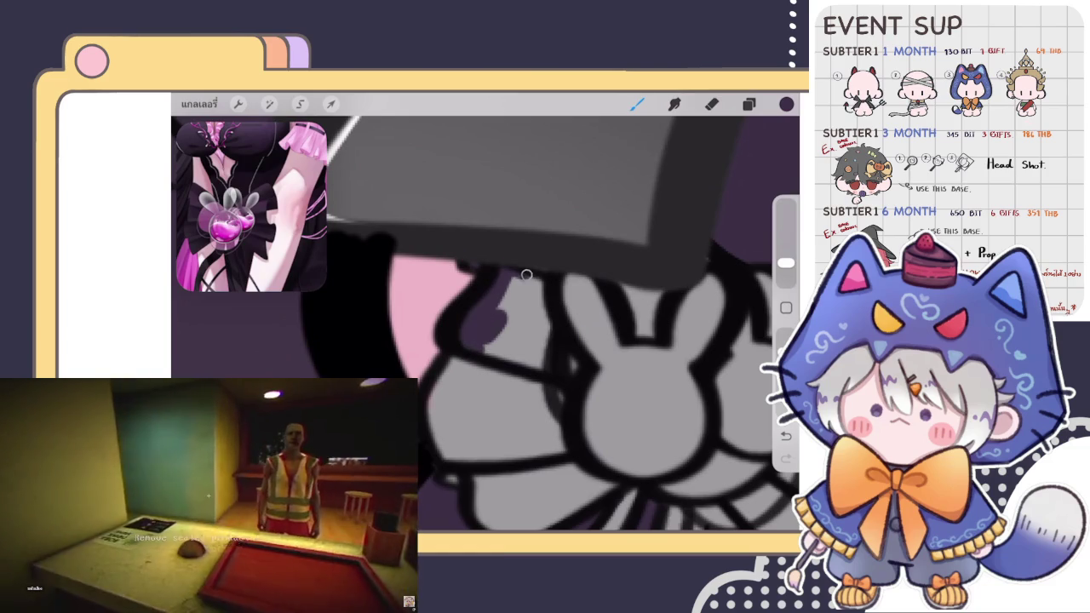
pyautogui.moveTo(527, 275); pyautogui.dragTo(539, 358)
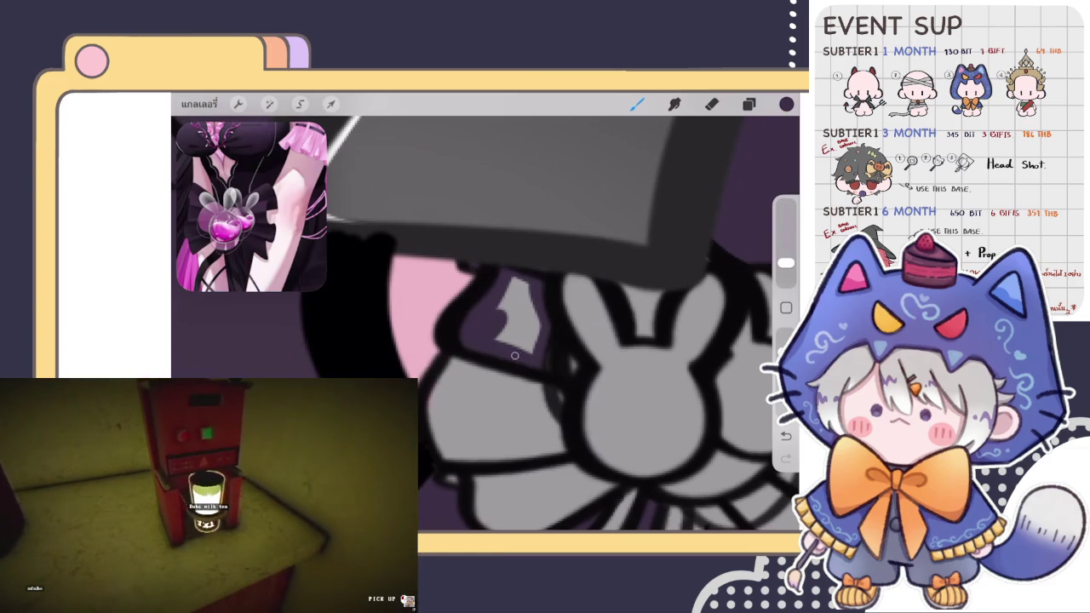
pyautogui.moveTo(499, 316)
pyautogui.mouseDown()
pyautogui.moveTo(511, 281)
pyautogui.moveTo(527, 350)
pyautogui.mouseUp()
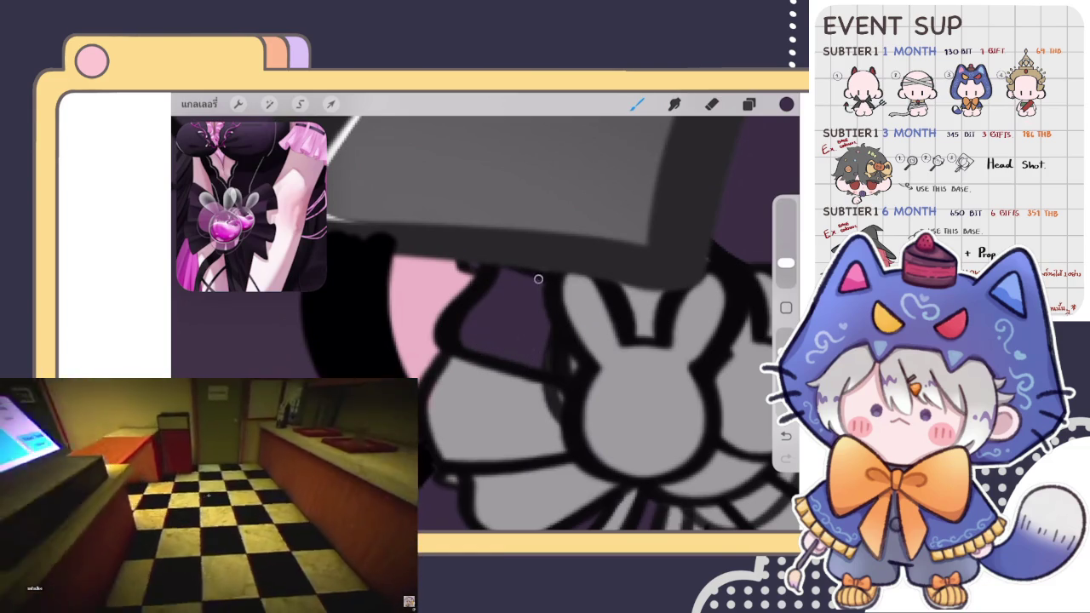
pyautogui.scroll(-3, 562, 324)
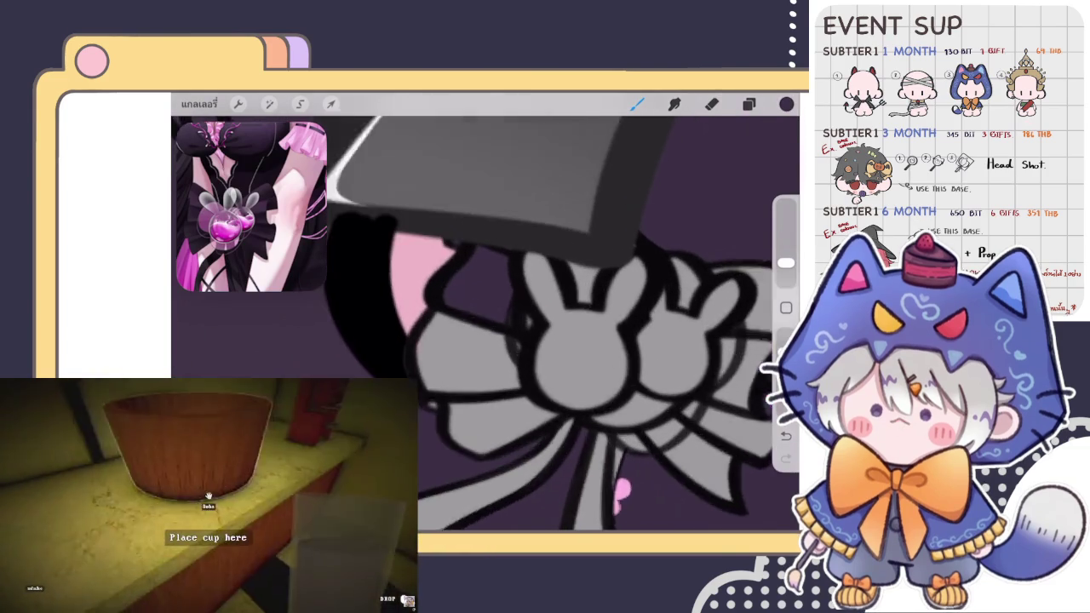
pyautogui.scroll(3, 562, 323)
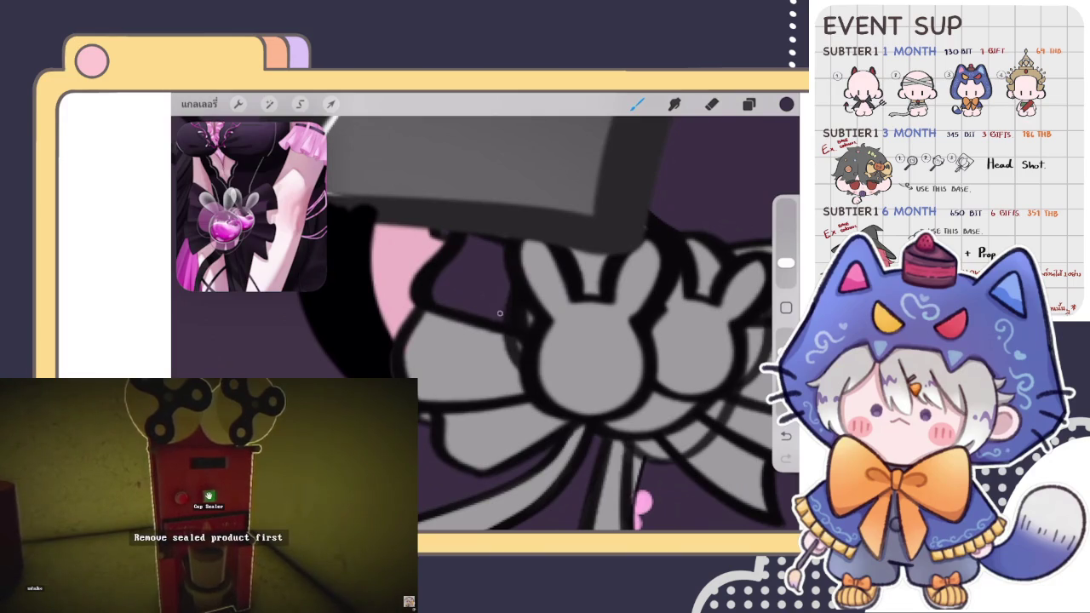
pyautogui.scroll(-2, 516, 363)
pyautogui.scroll(2, 516, 363)
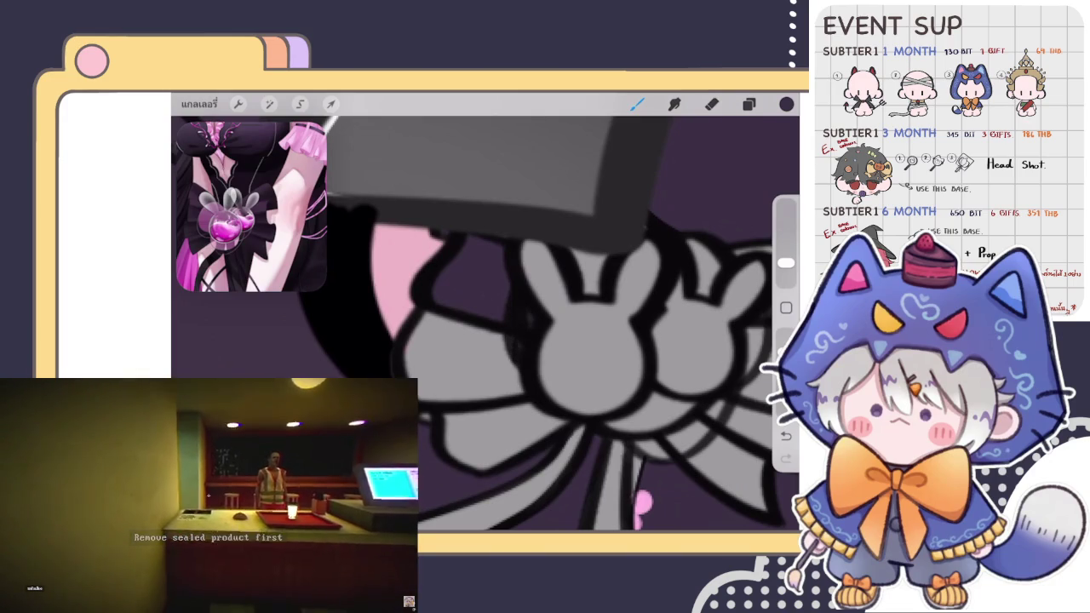
pyautogui.scroll(-2, 562, 323)
pyautogui.scroll(2, 562, 324)
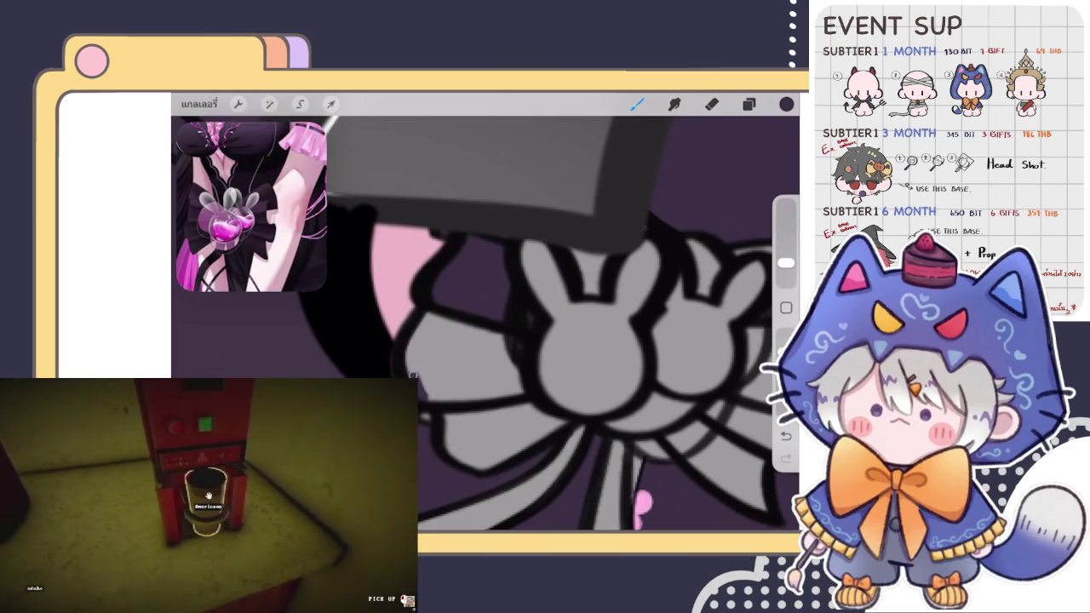
# Step: Outline the bow's edge dark and fill the grey areas left of and beside the bunny
pyautogui.moveTo(412, 375); pyautogui.dragTo(433, 316)
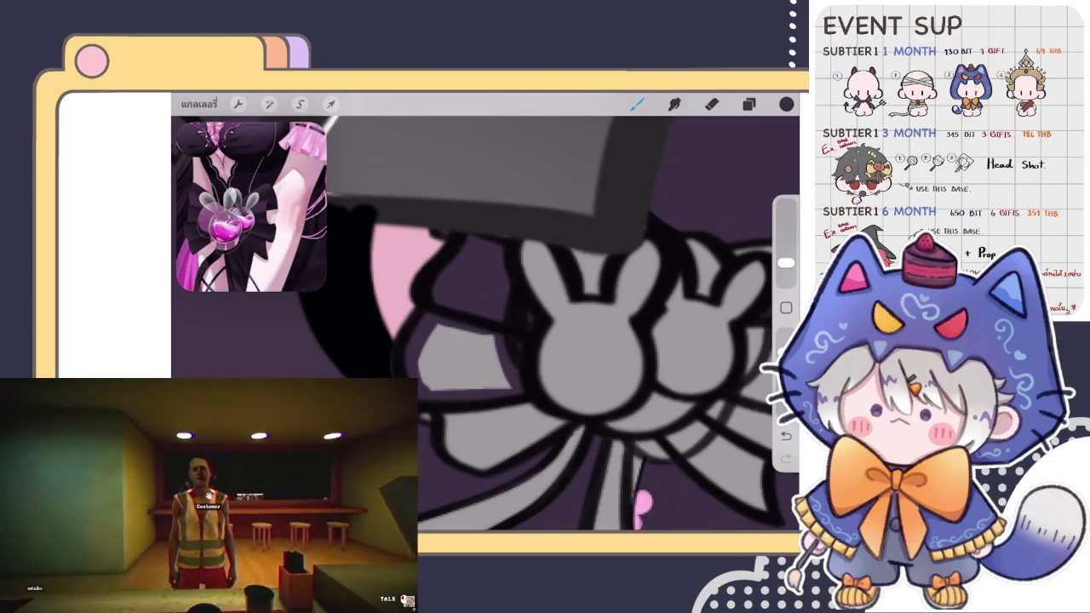
pyautogui.moveTo(787, 104); pyautogui.dragTo(464, 358)
pyautogui.scroll(5, 485, 332)
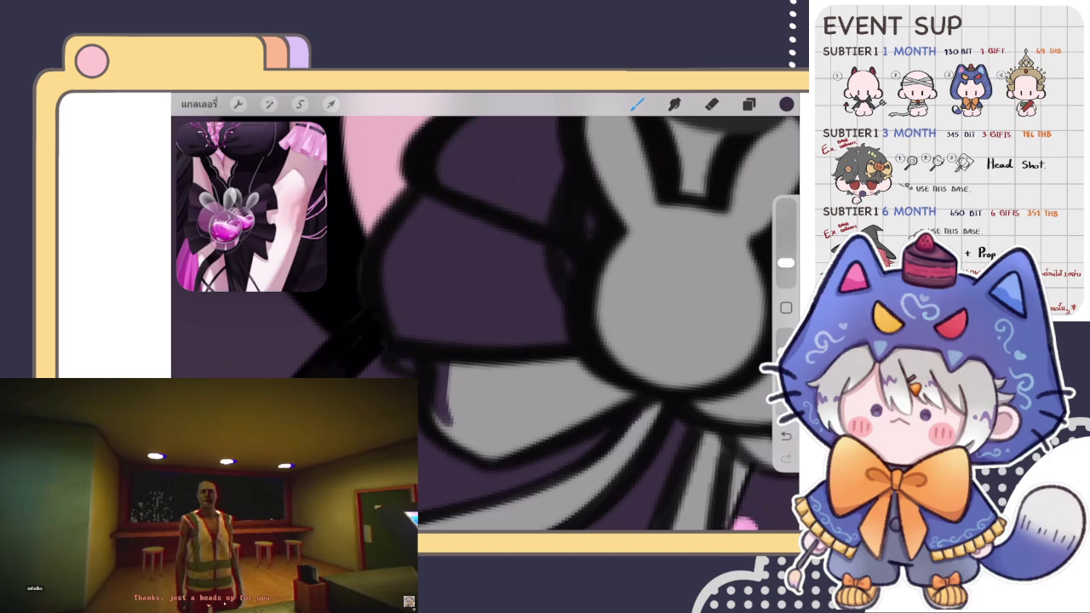
pyautogui.scroll(-3, 485, 323)
pyautogui.scroll(-3, 485, 324)
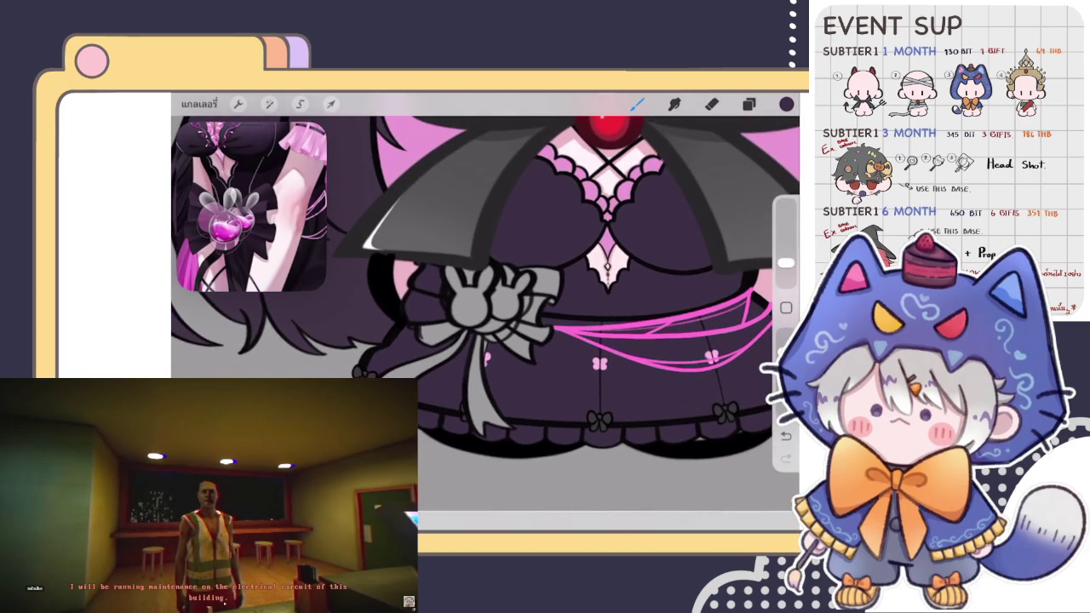
pyautogui.scroll(3, 482, 299)
pyautogui.scroll(3, 481, 298)
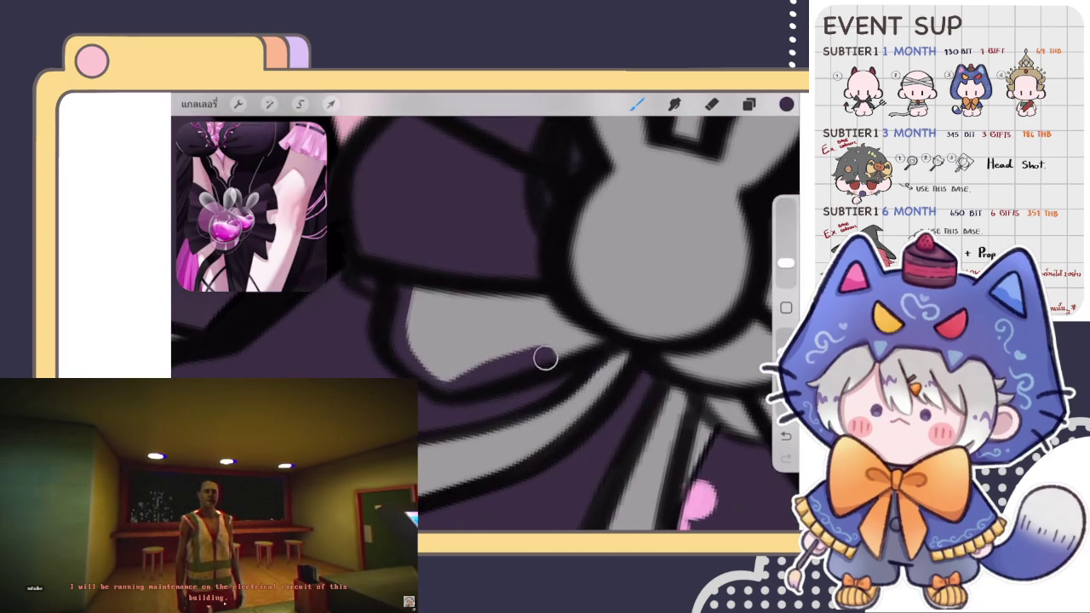
pyautogui.moveTo(570, 320); pyautogui.dragTo(440, 290)
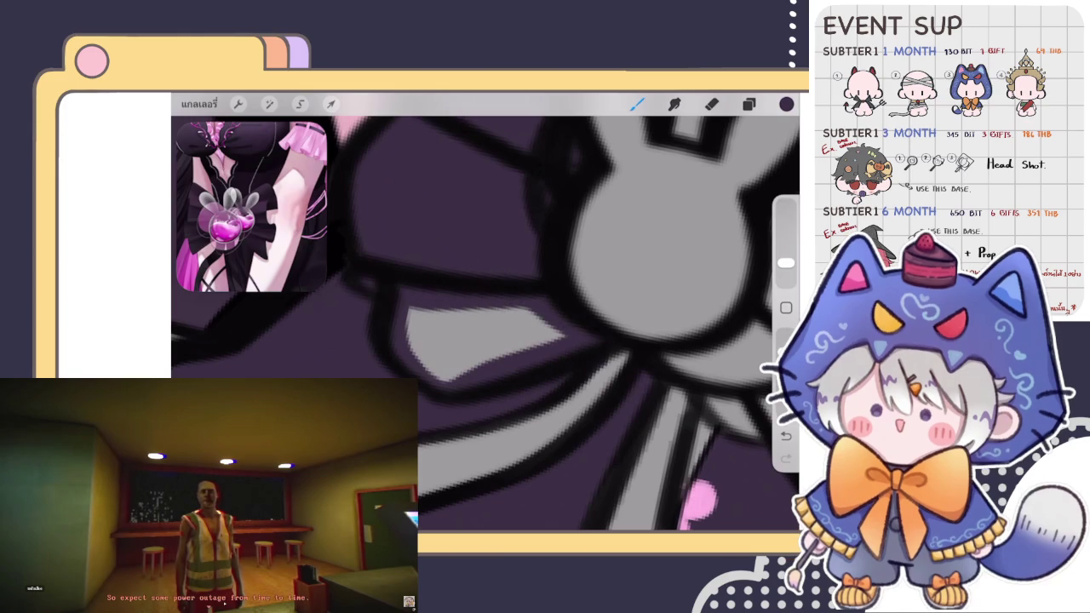
pyautogui.scroll(-3, 486, 312)
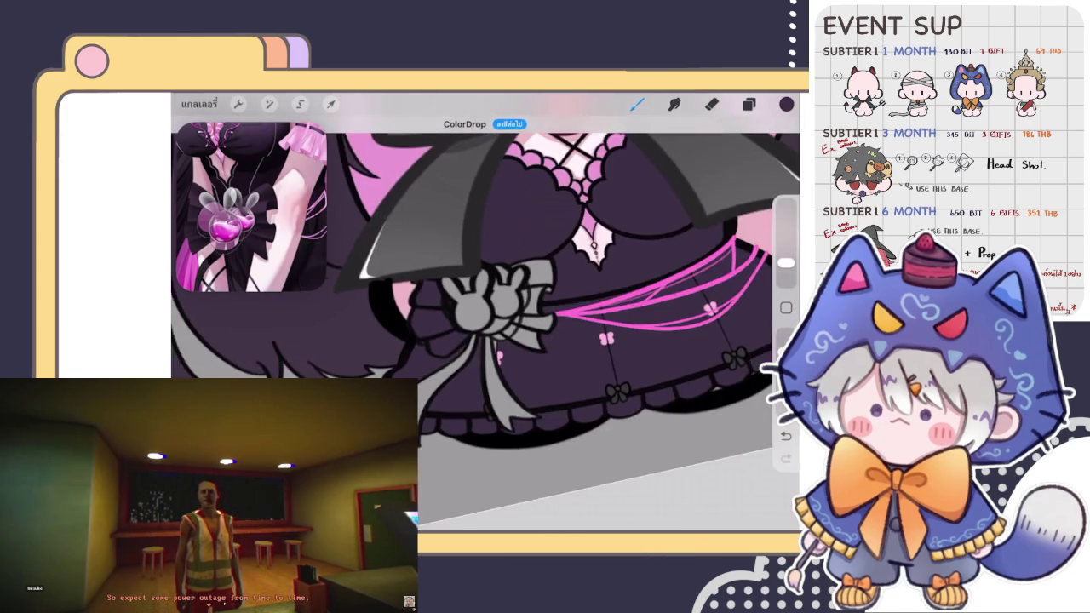
pyautogui.scroll(-3, 486, 312)
pyautogui.scroll(2, 485, 312)
pyautogui.scroll(3, 486, 332)
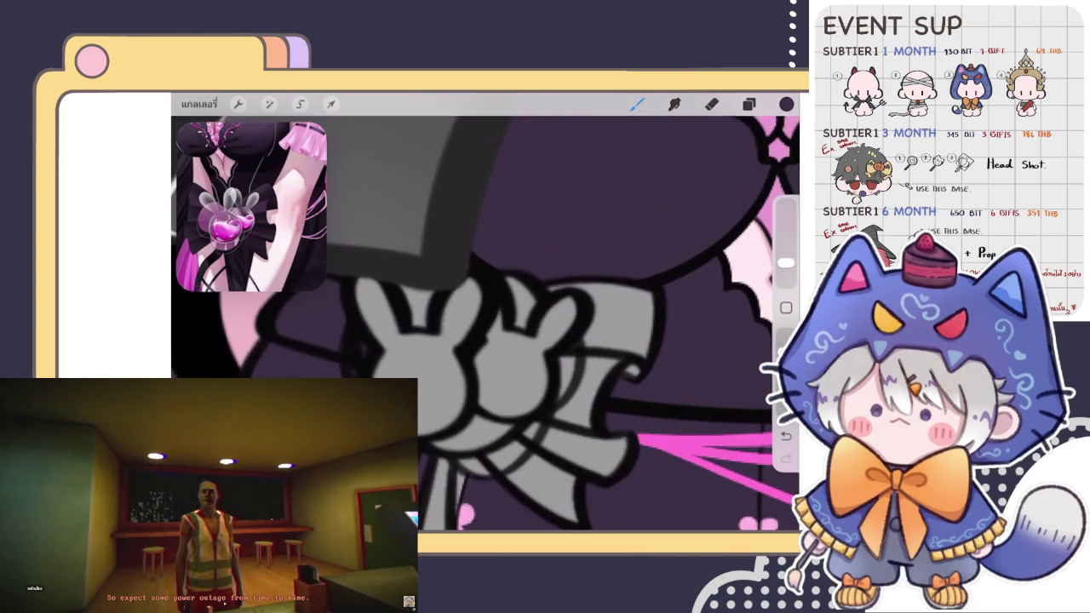
pyautogui.scroll(3, 486, 332)
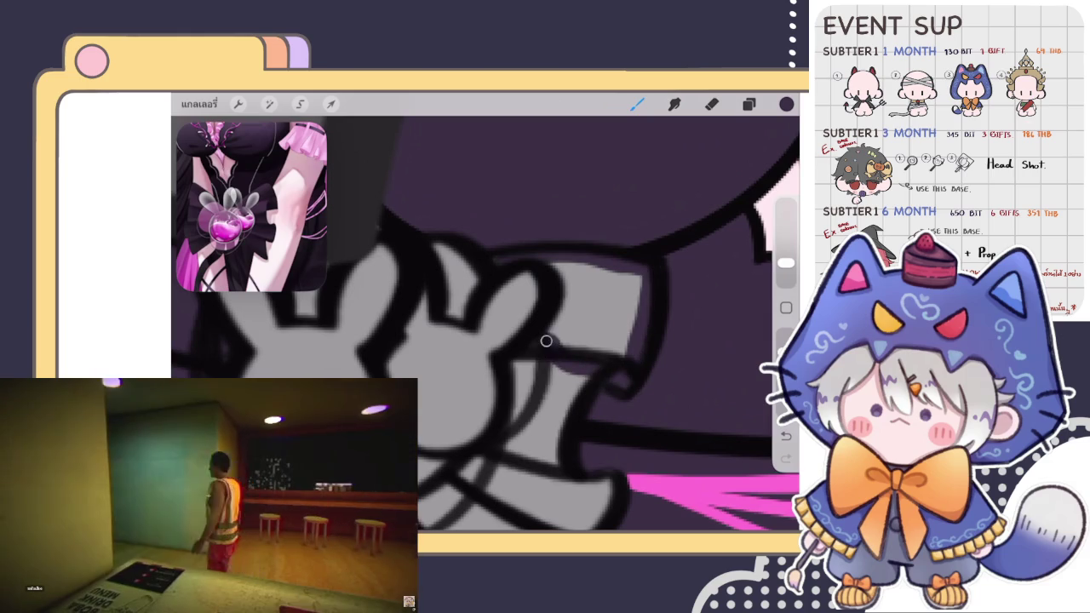
# Step: ColorDrop dark purple into the remaining grey gaps around the bunny bow
pyautogui.moveTo(786, 104); pyautogui.dragTo(567, 399)
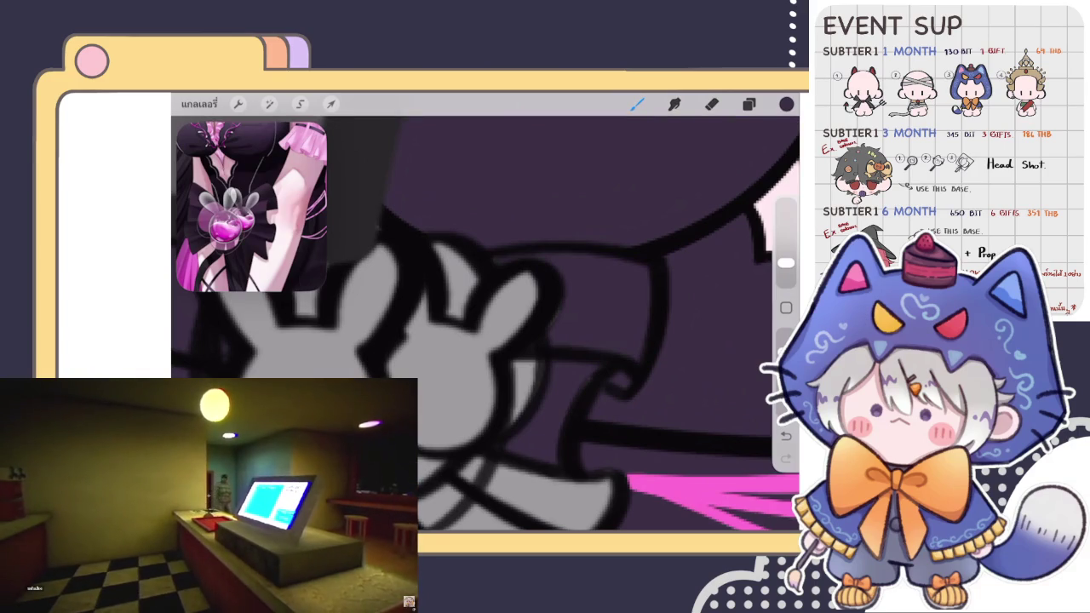
pyautogui.scroll(-3, 485, 332)
pyautogui.scroll(2, 486, 324)
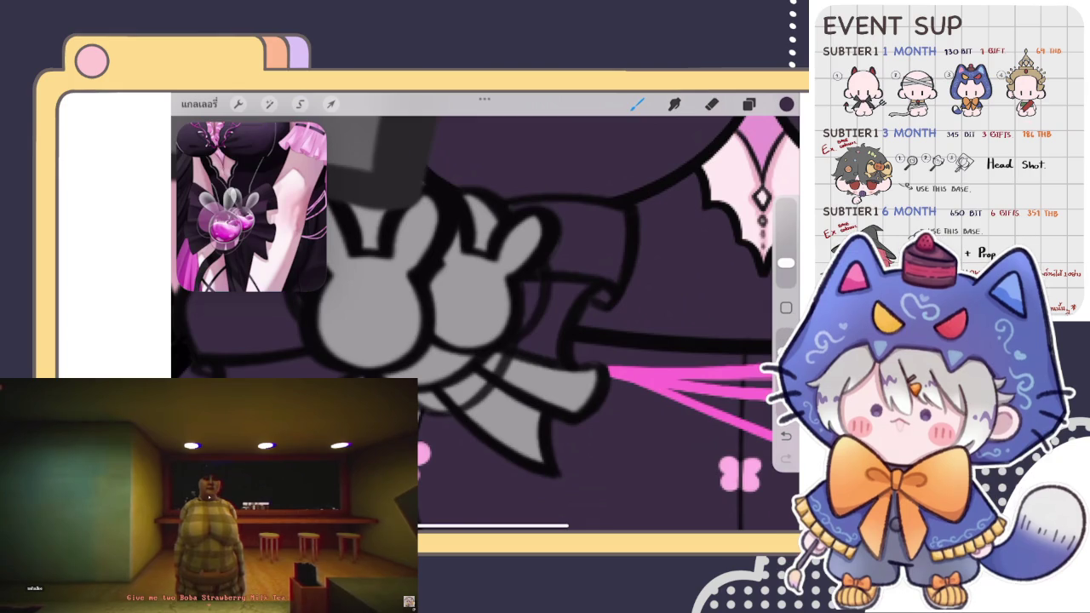
pyautogui.scroll(-3, 486, 324)
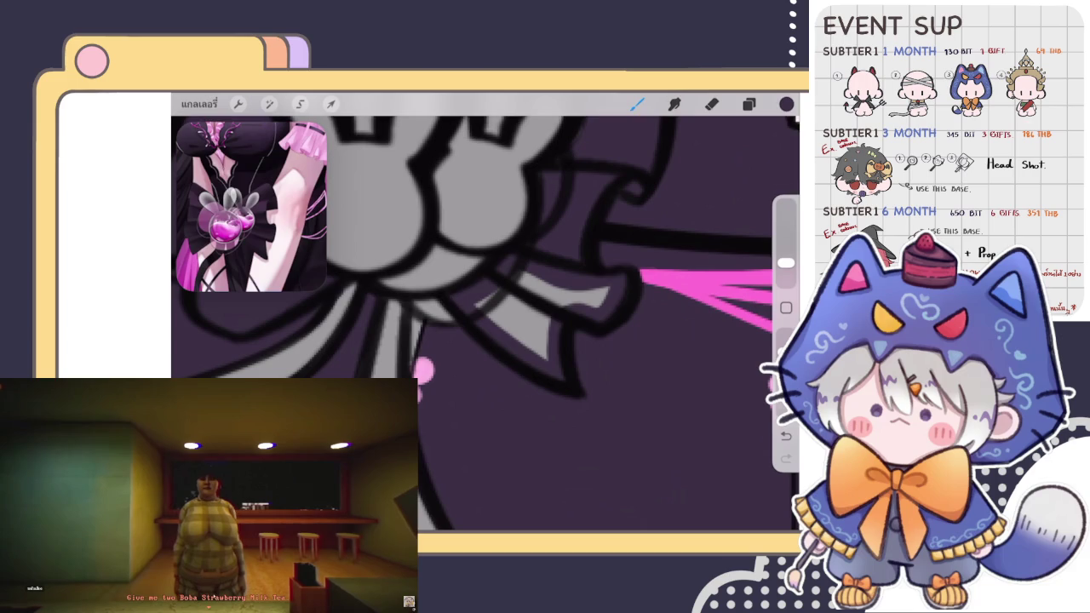
pyautogui.moveTo(786, 104); pyautogui.dragTo(519, 328)
pyautogui.scroll(-5, 486, 324)
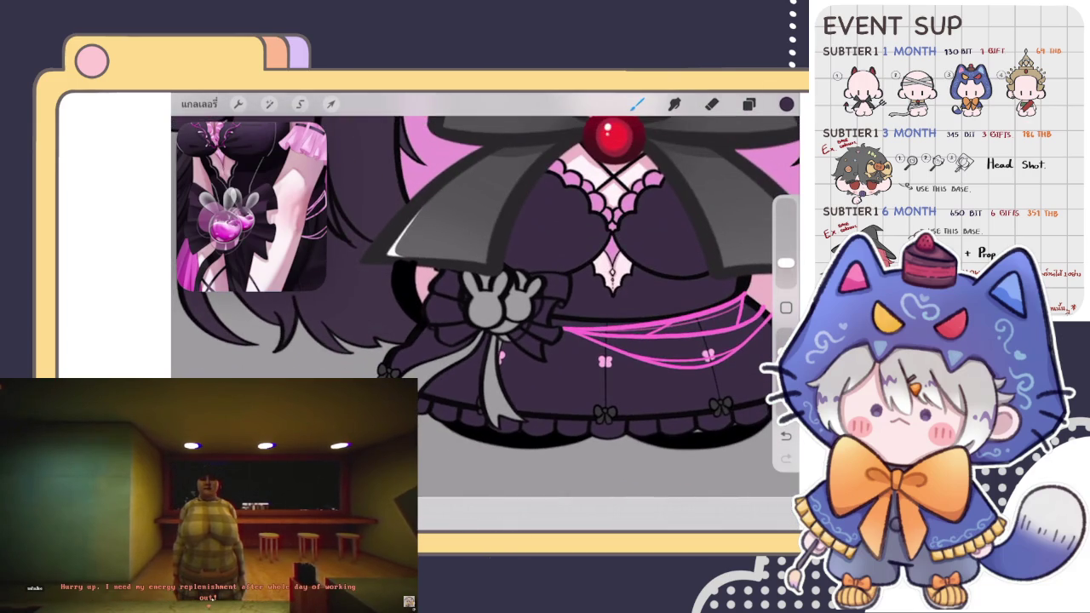
pyautogui.scroll(5, 503, 307)
# Step: Switch to the layer below and back, then pan to bring the ribbon into view
pyautogui.click(749, 104)
pyautogui.click(698, 370)
pyautogui.click(749, 104)
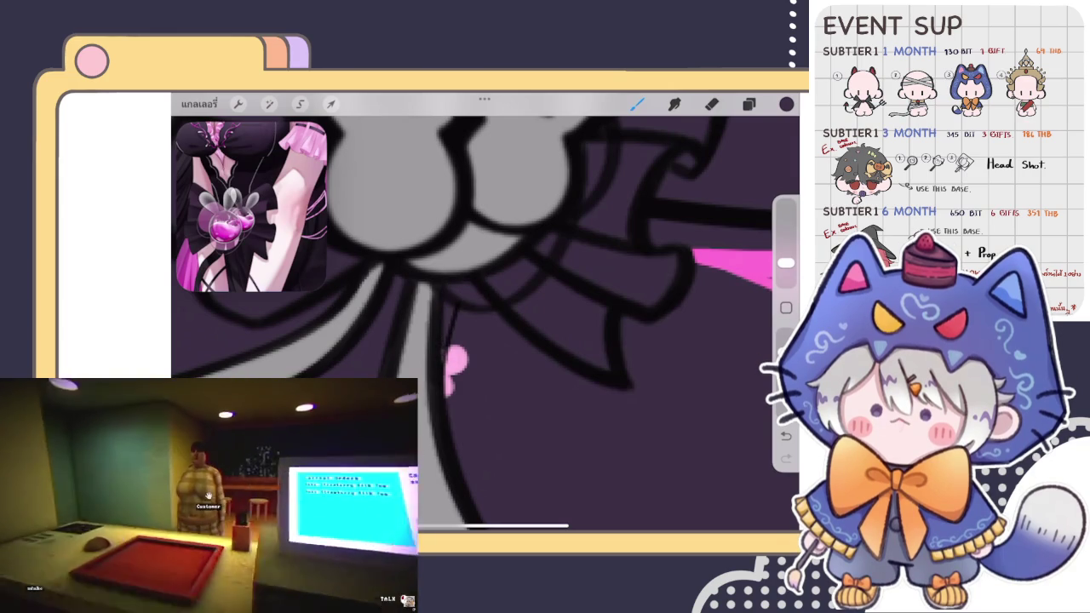
pyautogui.click(749, 104)
pyautogui.click(673, 294)
pyautogui.click(749, 104)
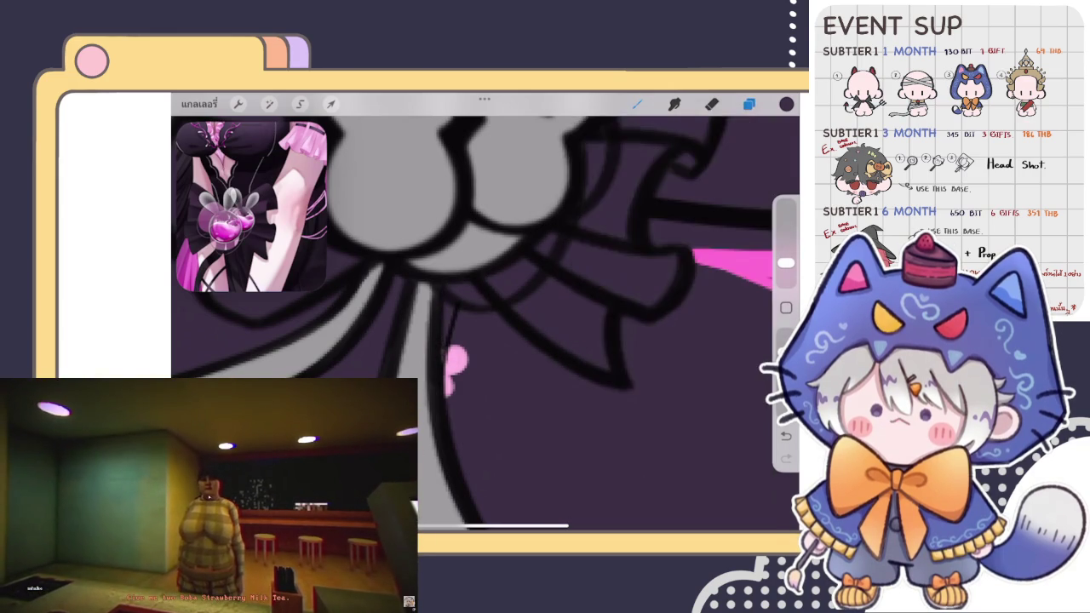
pyautogui.moveTo(486, 341); pyautogui.dragTo(554, 281)
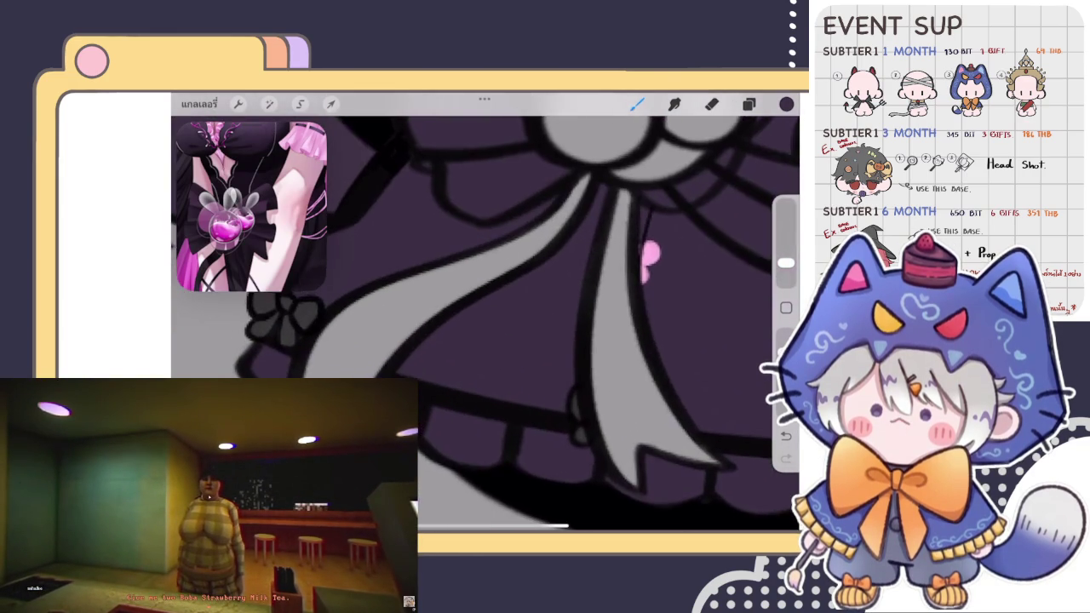
# Step: Shorten the grey highlight stroke on the ribbon by covering its tip with dark purple
pyautogui.scroll(2, 485, 324)
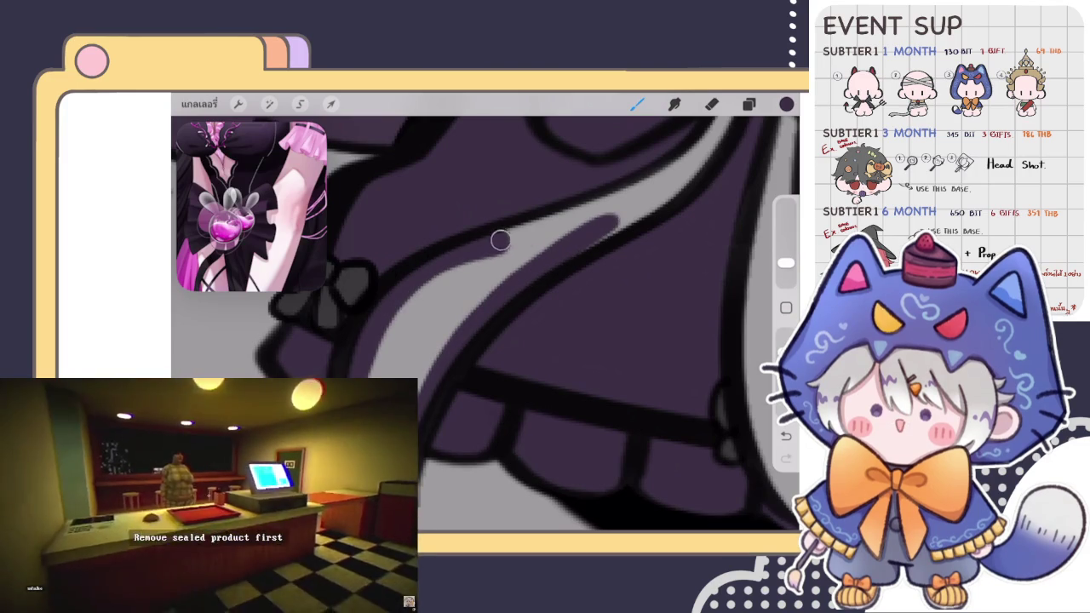
pyautogui.moveTo(585, 246); pyautogui.dragTo(669, 199)
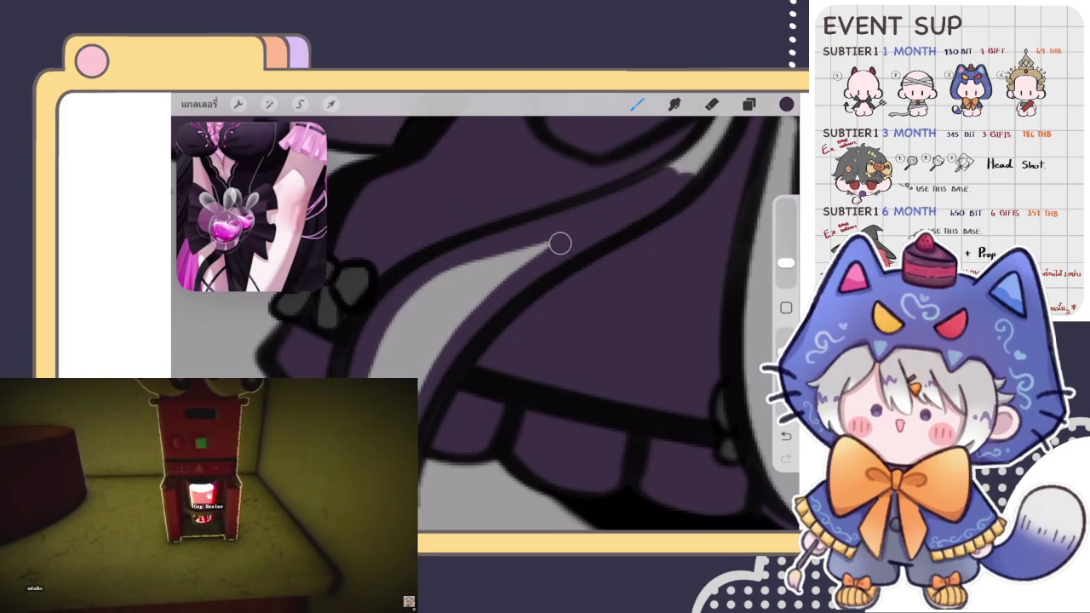
pyautogui.moveTo(559, 244); pyautogui.dragTo(421, 366)
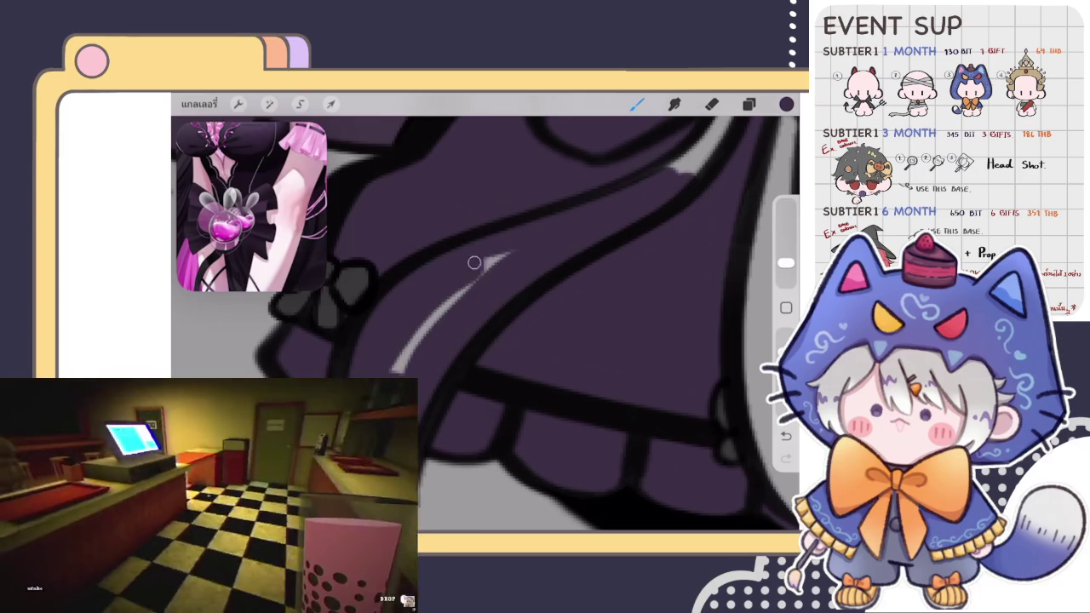
pyautogui.moveTo(474, 260); pyautogui.dragTo(402, 378)
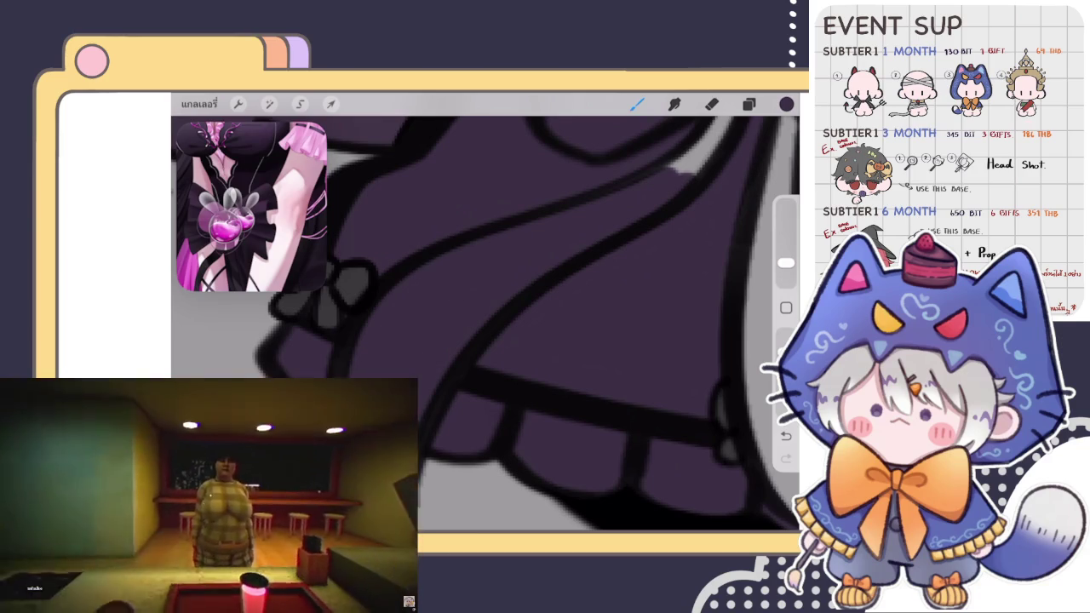
pyautogui.scroll(-3, 485, 324)
pyautogui.scroll(3, 486, 324)
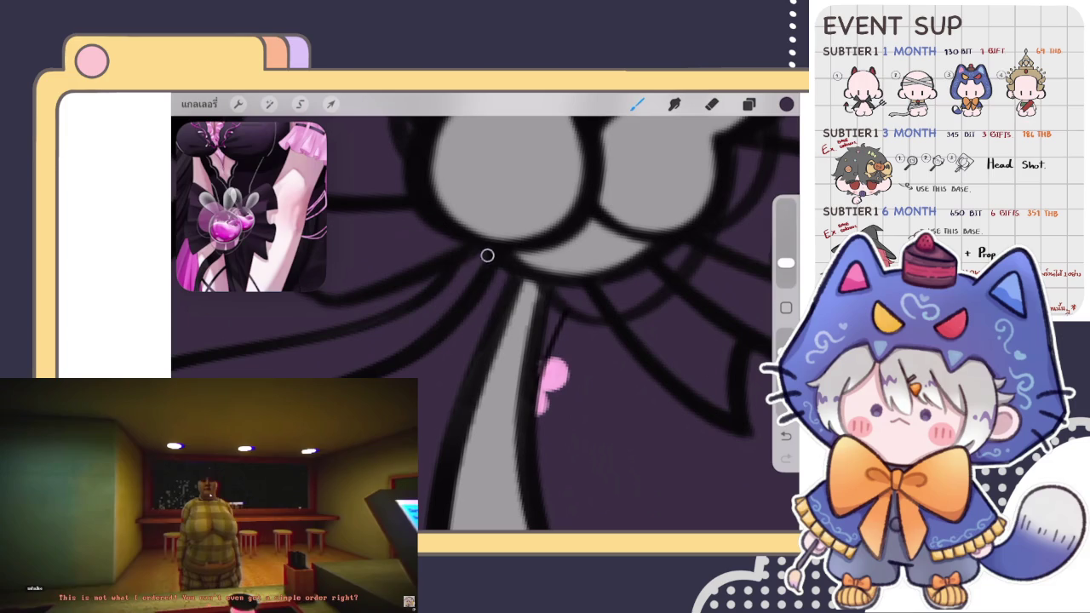
# Step: Darken the ribbon tail's left edge and the grey shape's edge with dark purple
pyautogui.moveTo(524, 284); pyautogui.dragTo(489, 377)
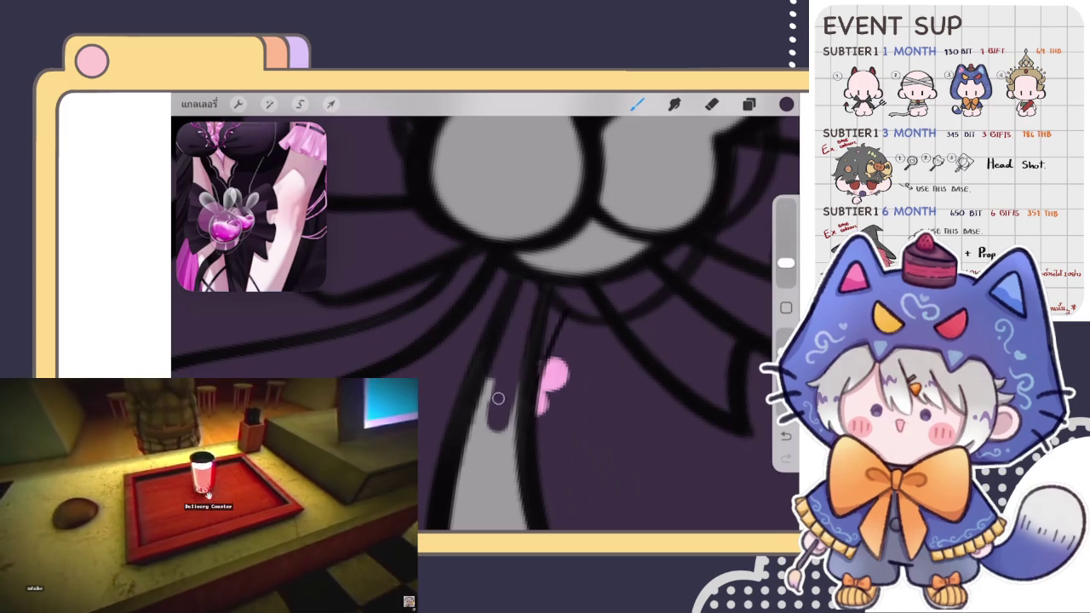
pyautogui.moveTo(493, 425); pyautogui.dragTo(463, 453)
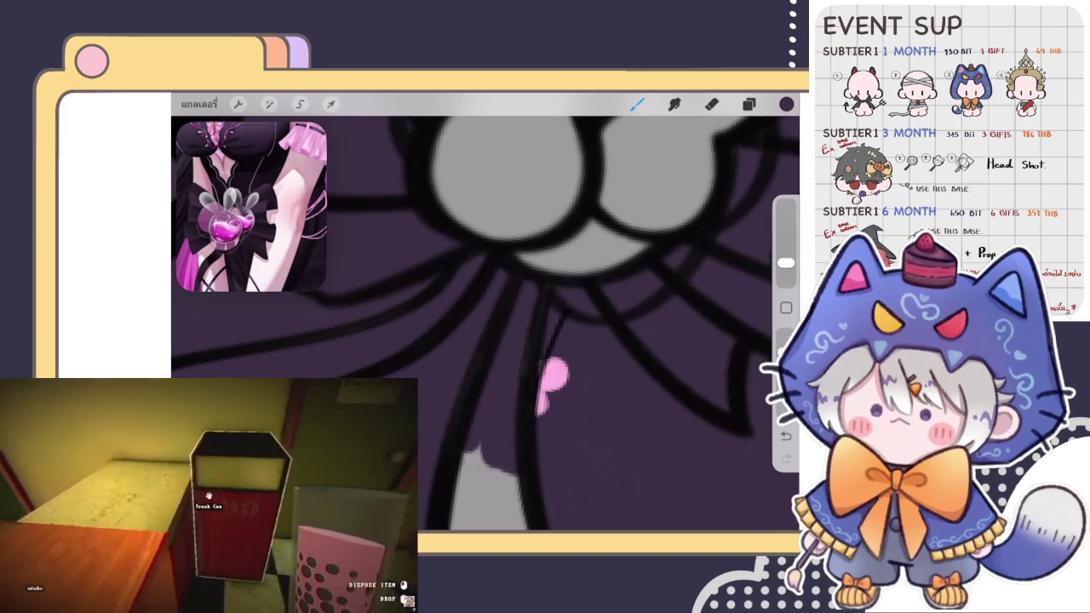
pyautogui.scroll(-2, 485, 323)
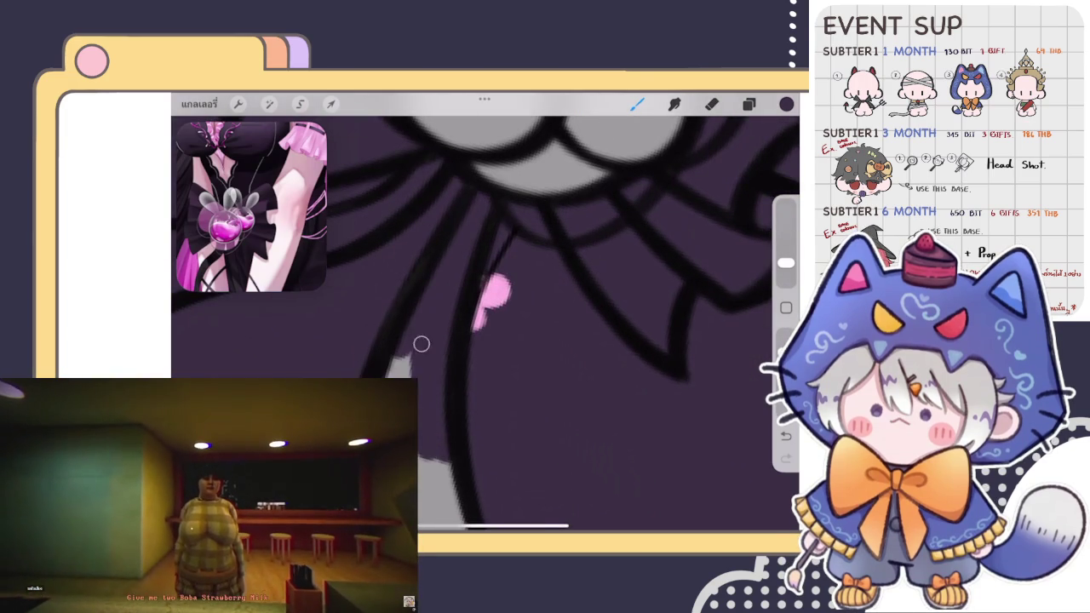
pyautogui.scroll(-3, 485, 324)
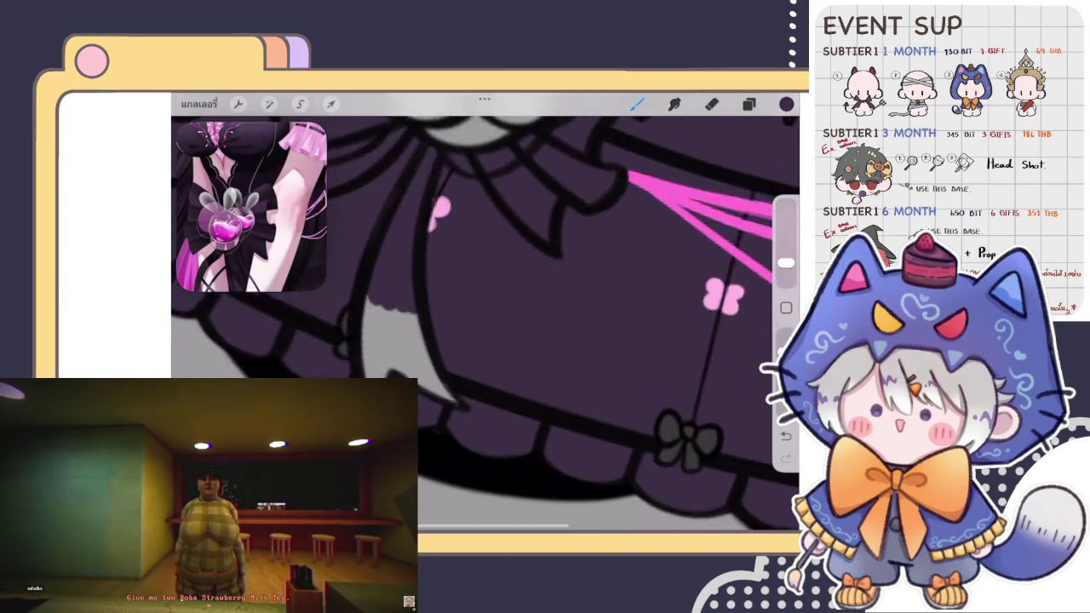
pyautogui.scroll(3, 485, 324)
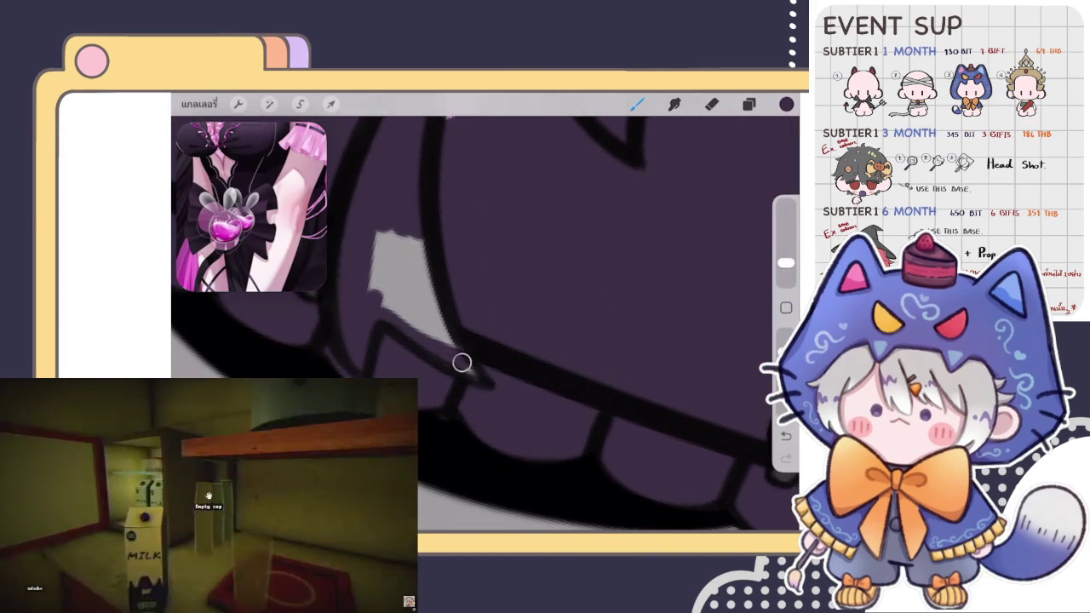
pyautogui.moveTo(457, 355)
pyautogui.mouseDown()
pyautogui.moveTo(414, 224)
pyautogui.moveTo(439, 341)
pyautogui.moveTo(377, 231)
pyautogui.mouseUp()
pyautogui.scroll(-3, 486, 323)
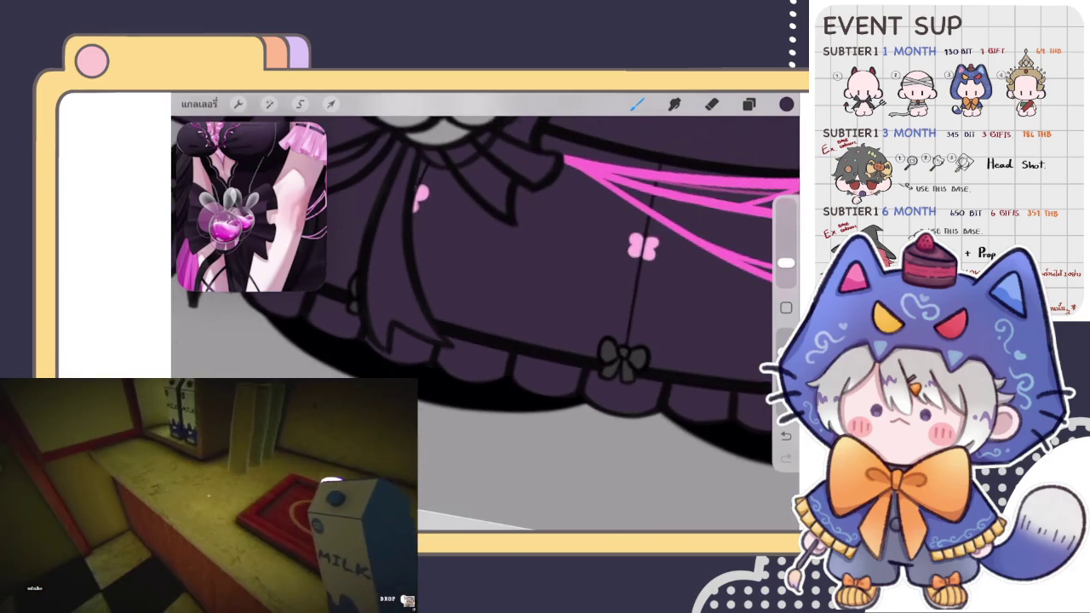
pyautogui.scroll(-2, 485, 255)
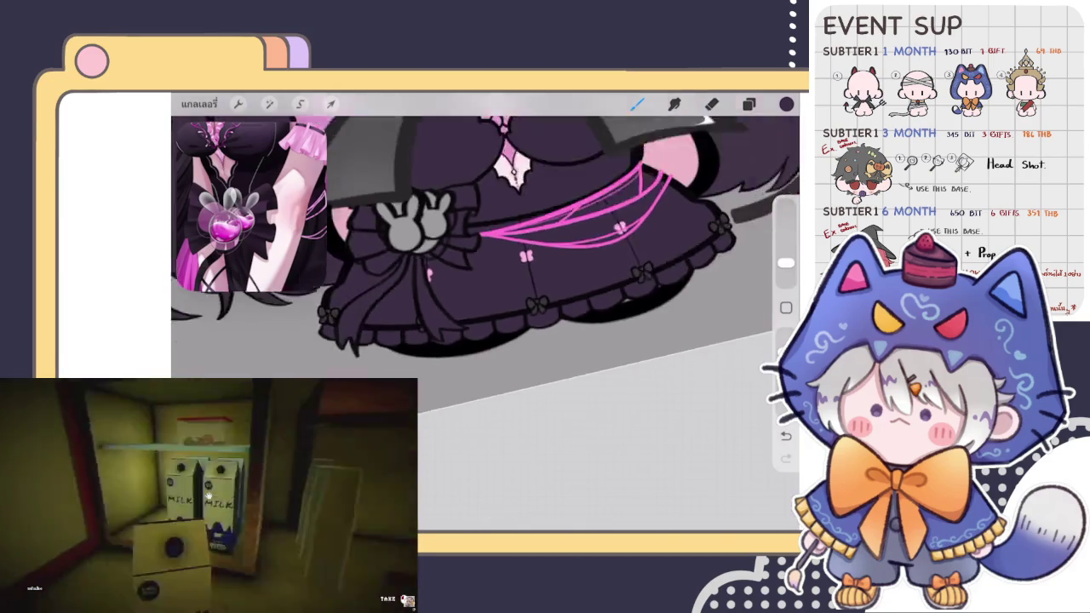
pyautogui.scroll(-2, 485, 255)
pyautogui.scroll(-1, 485, 255)
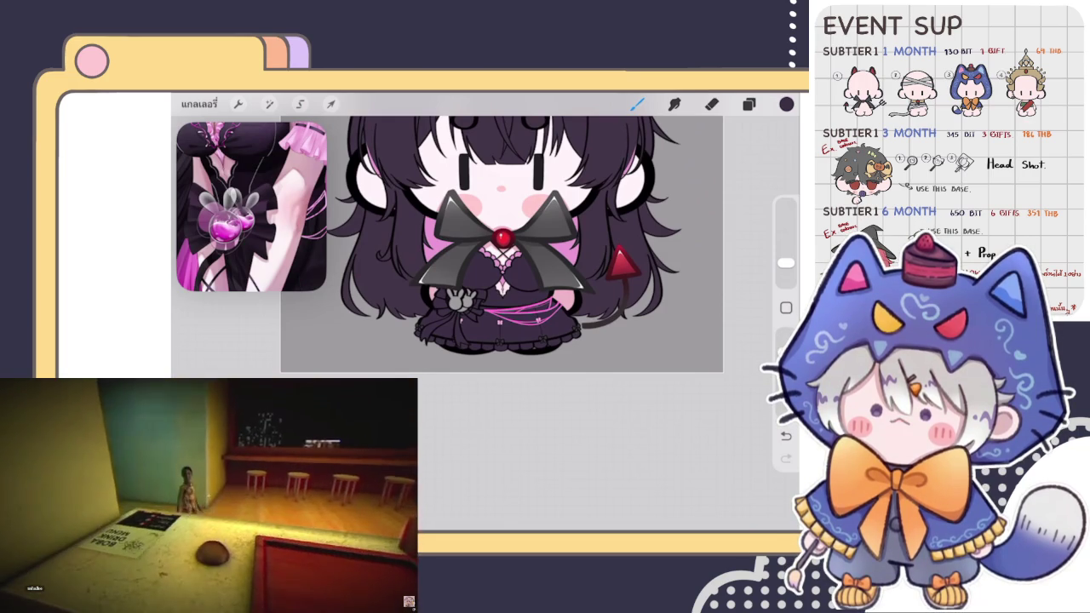
# Step: Choose a pink colour on the colour wheel for the bunny accents
pyautogui.scroll(2, 502, 256)
pyautogui.scroll(3, 502, 256)
pyautogui.scroll(2, 502, 255)
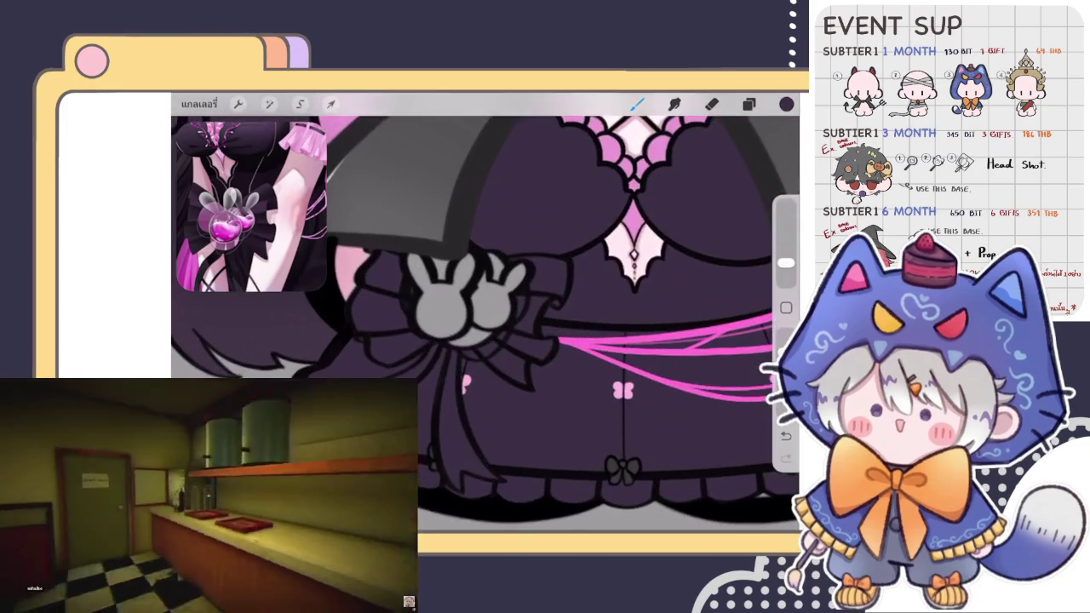
pyautogui.scroll(2, 503, 256)
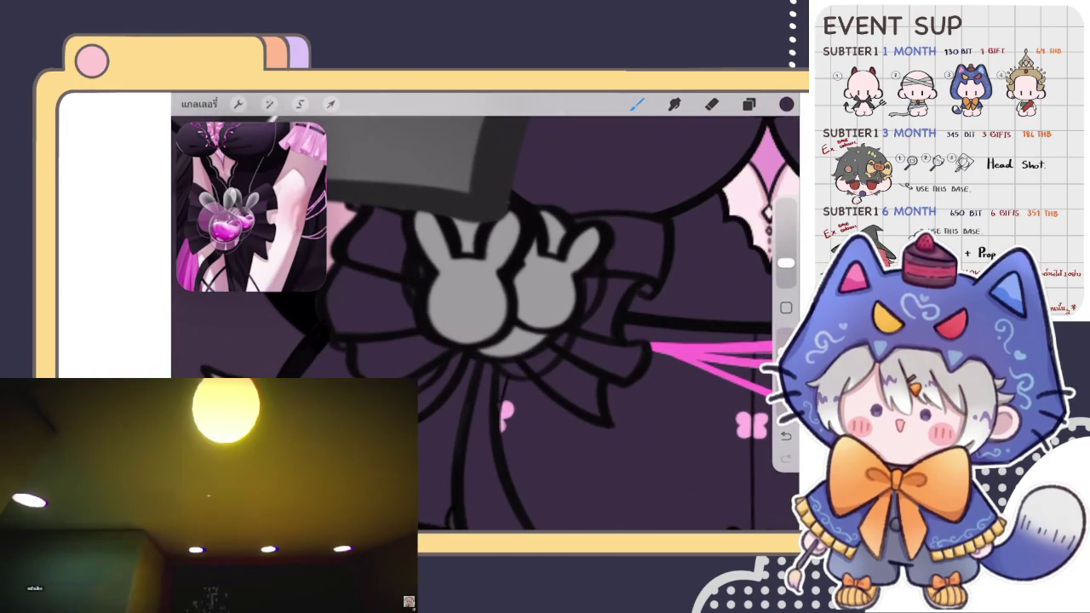
pyautogui.click(786, 104)
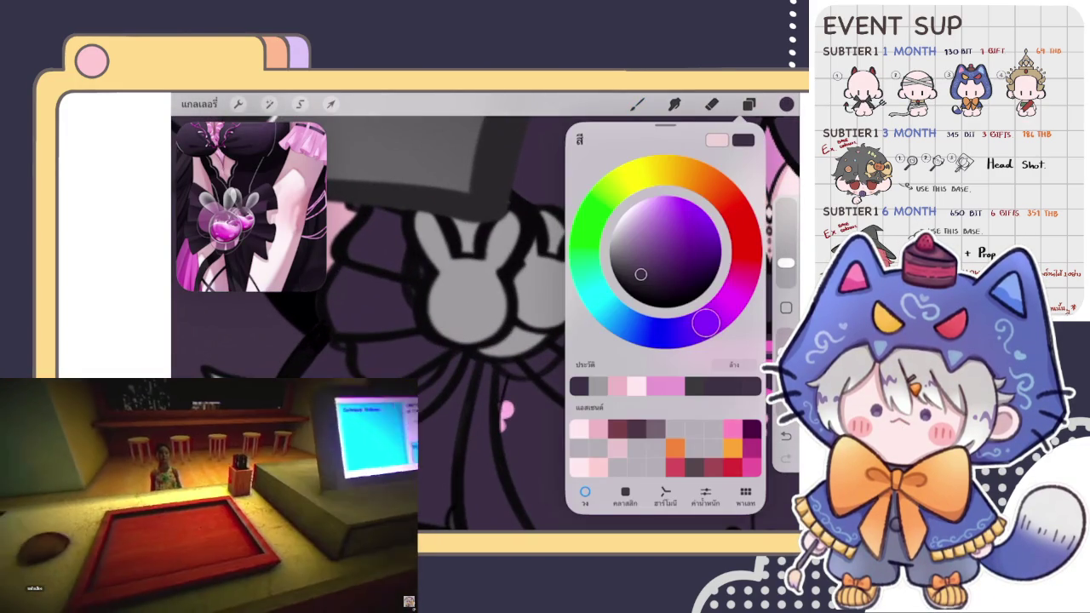
pyautogui.moveTo(641, 275); pyautogui.dragTo(707, 213)
pyautogui.click(786, 104)
pyautogui.scroll(2, 503, 298)
pyautogui.click(749, 104)
pyautogui.click(637, 103)
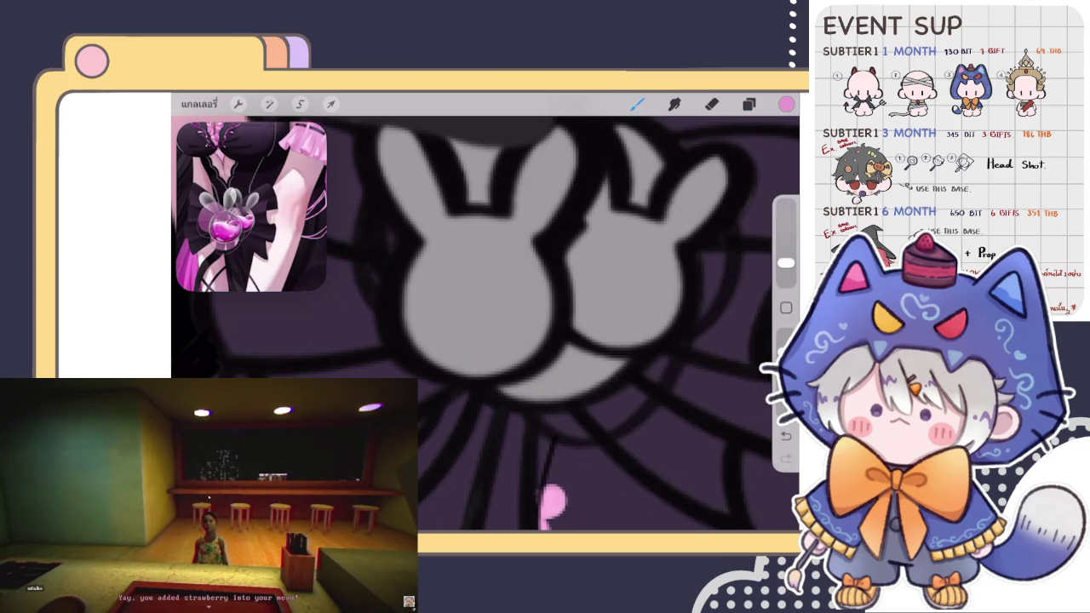
# Step: Paint pink accents beneath the bunny charm, beside a bunny ear, and inside the inner ear
pyautogui.moveTo(503, 391); pyautogui.dragTo(537, 394)
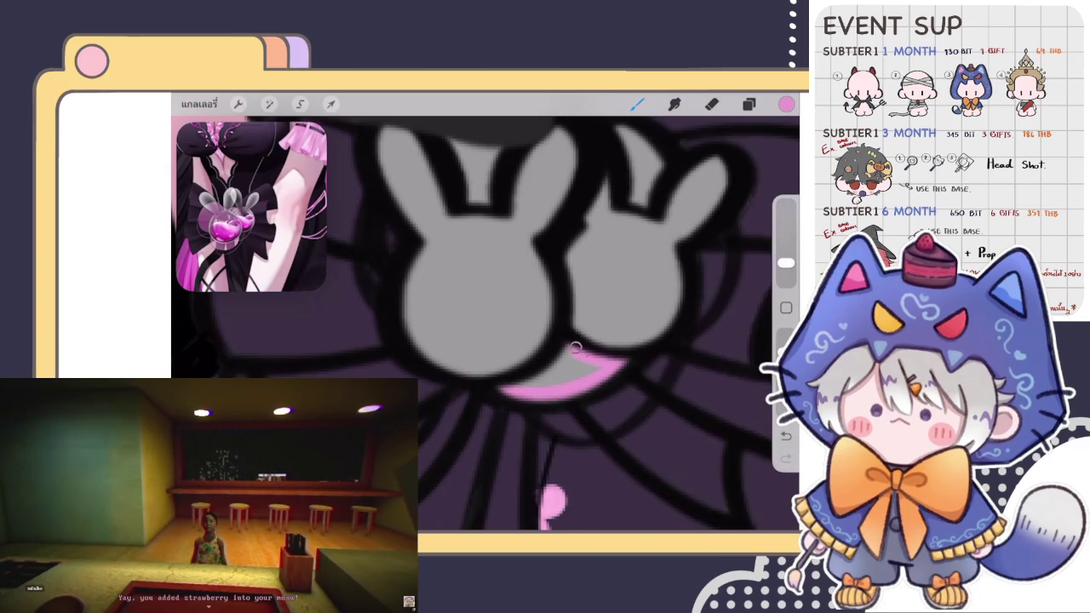
pyautogui.click(787, 104)
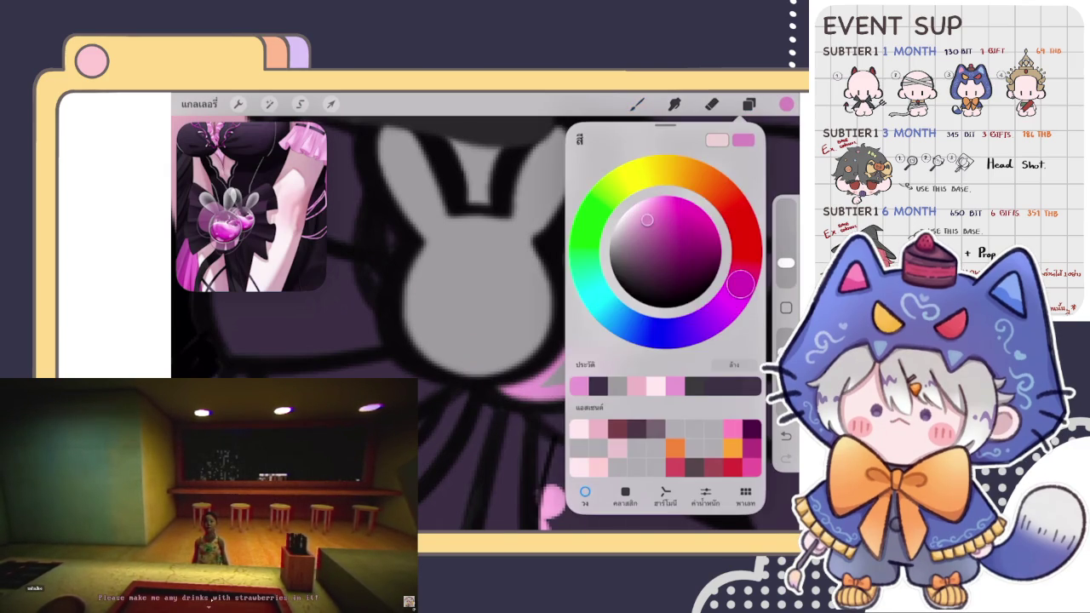
pyautogui.click(546, 386)
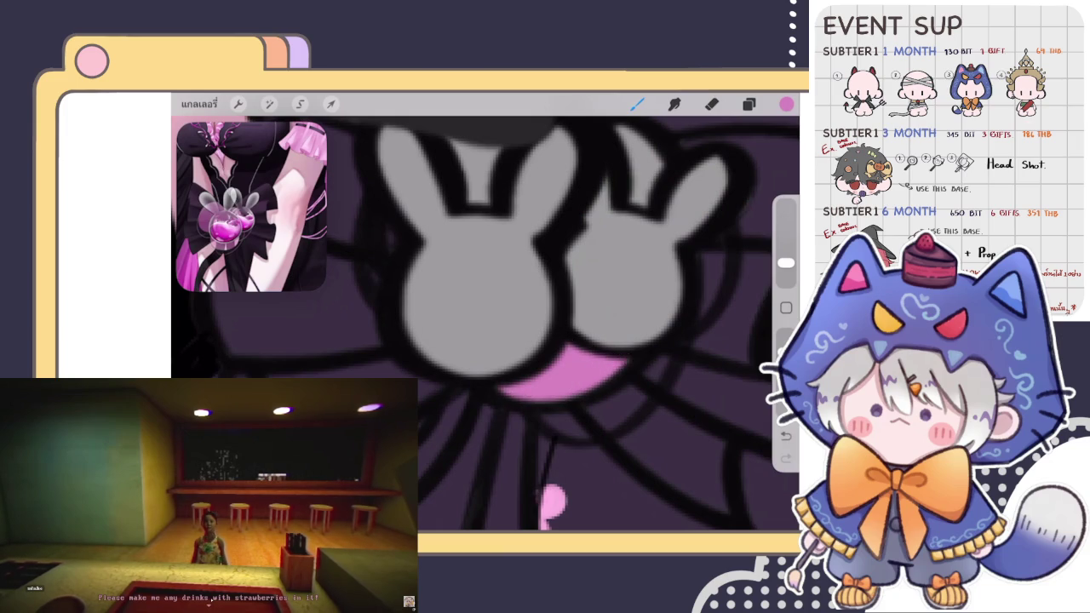
pyautogui.scroll(-3, 485, 323)
pyautogui.scroll(3, 486, 324)
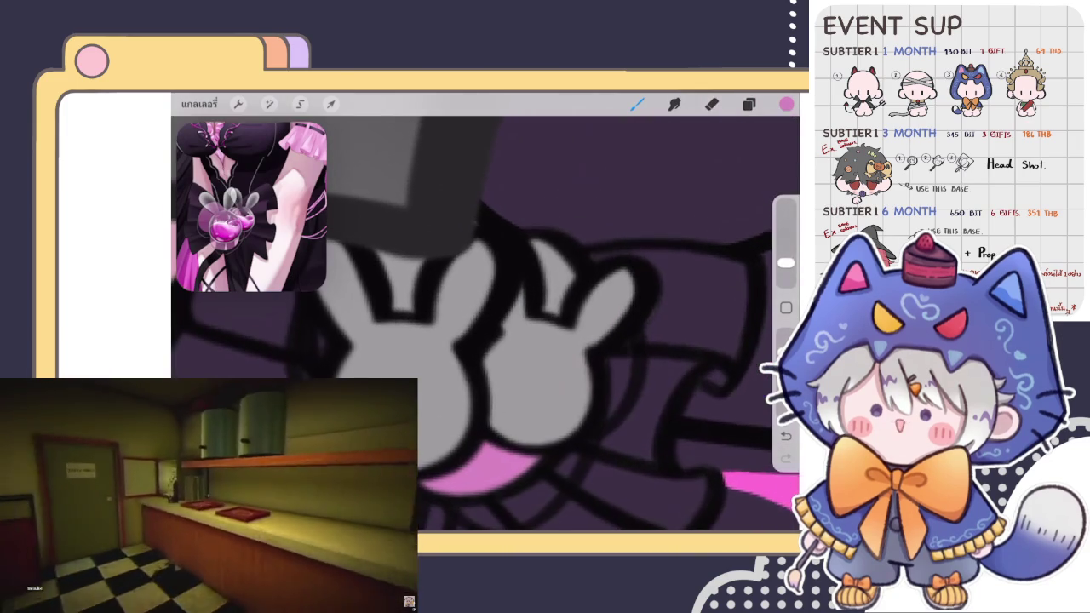
pyautogui.moveTo(561, 305); pyautogui.dragTo(531, 243)
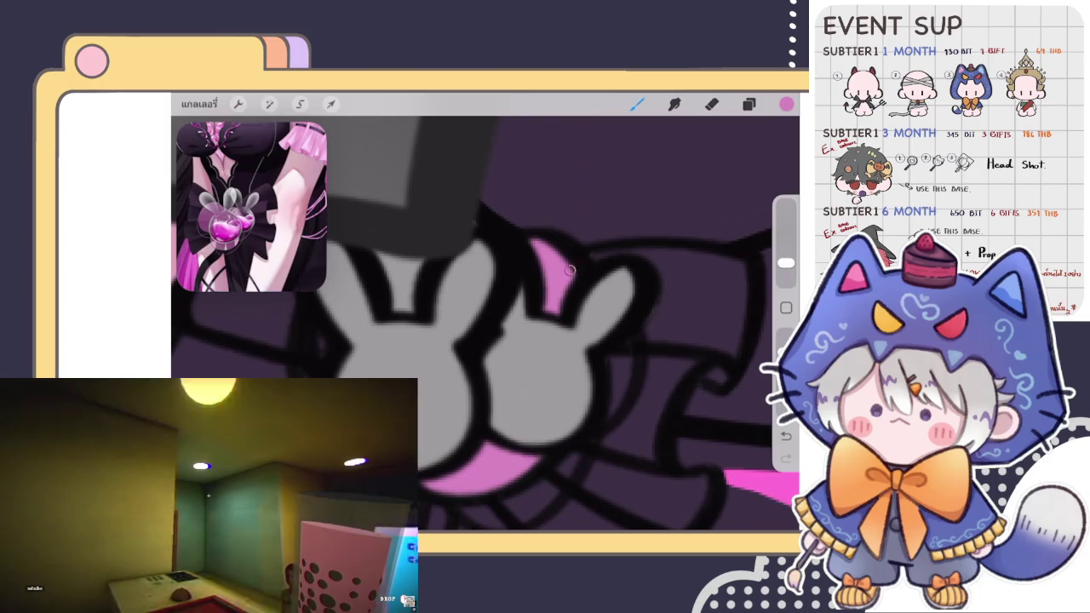
pyautogui.moveTo(418, 285); pyautogui.dragTo(385, 261)
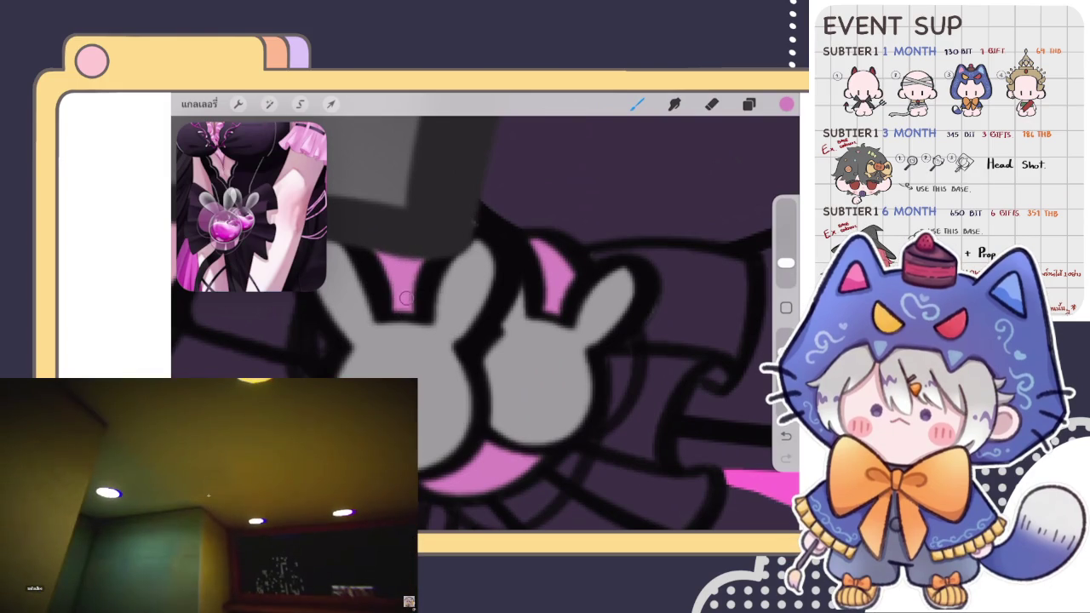
pyautogui.scroll(-3, 486, 324)
pyautogui.scroll(-3, 485, 324)
pyautogui.scroll(-3, 486, 324)
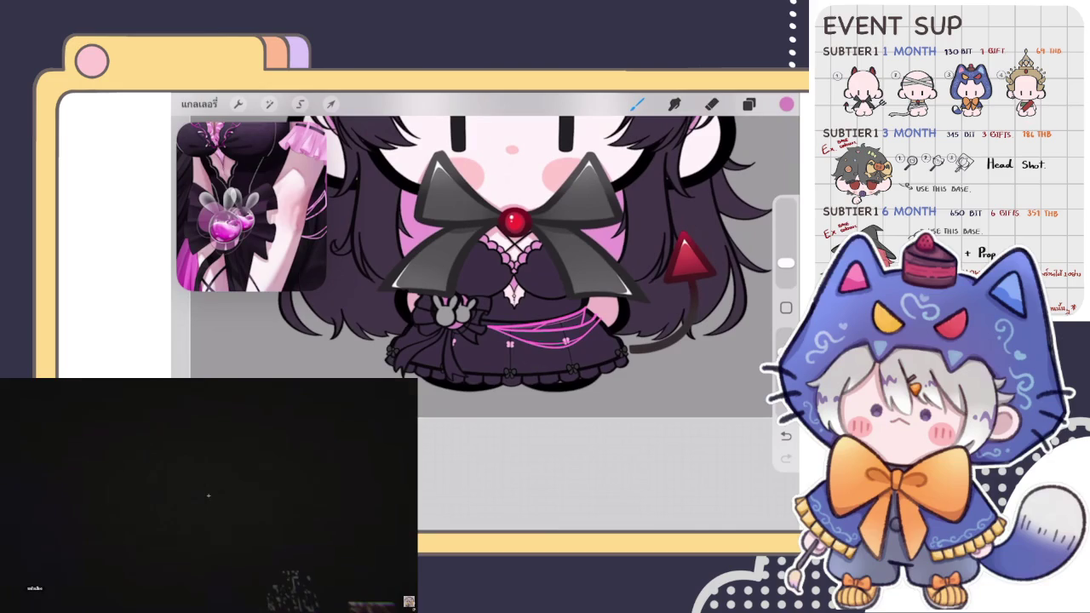
pyautogui.scroll(-2, 485, 323)
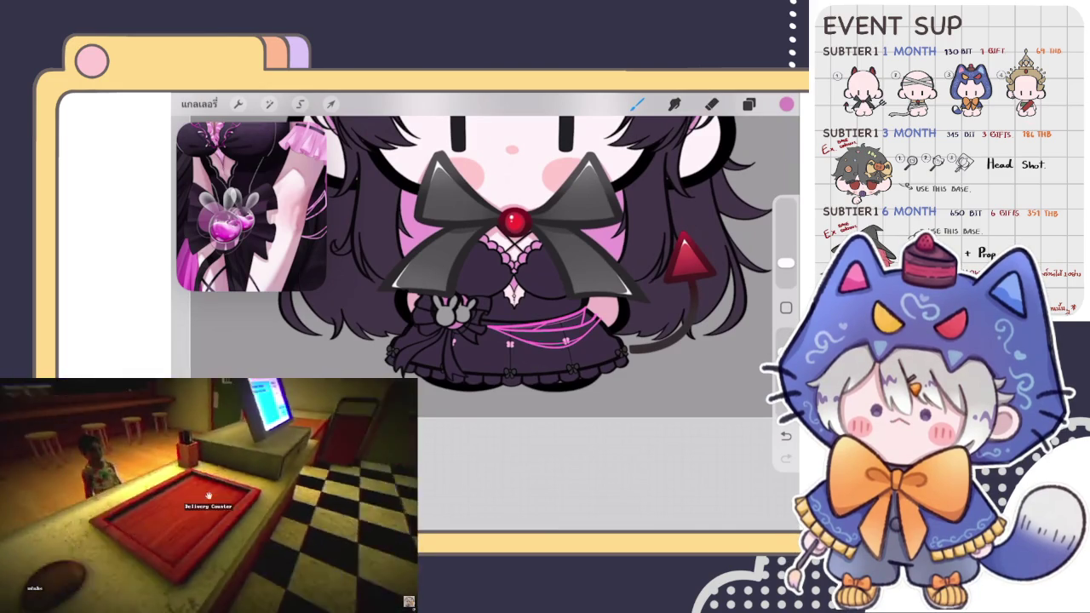
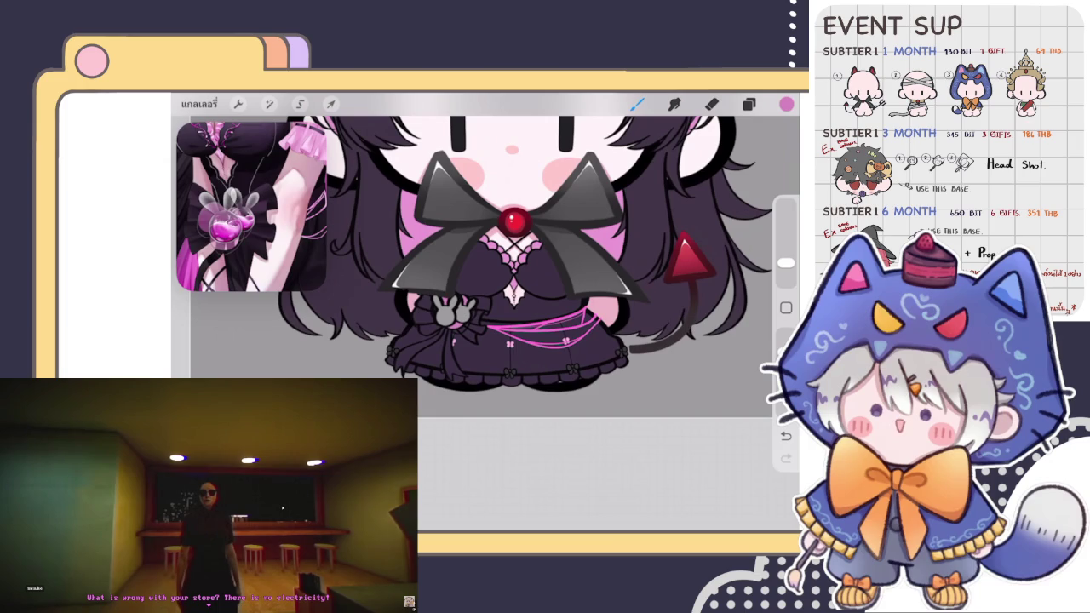
# Step: ColorDrop white into the left bunny charm, the gap between them, and the right bunny
pyautogui.click(786, 104)
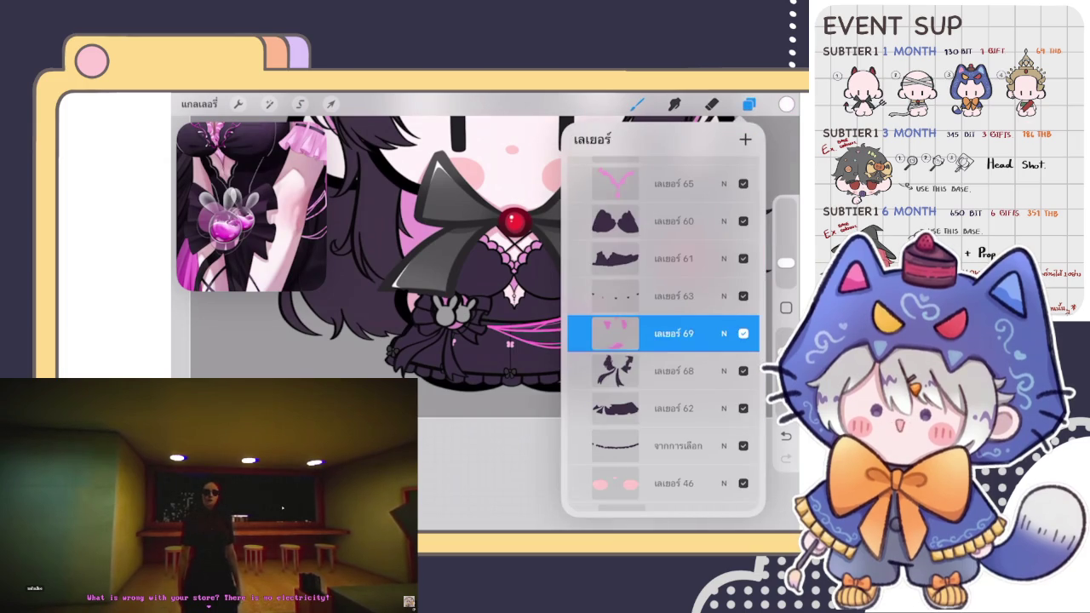
pyautogui.click(749, 104)
pyautogui.scroll(3, 451, 316)
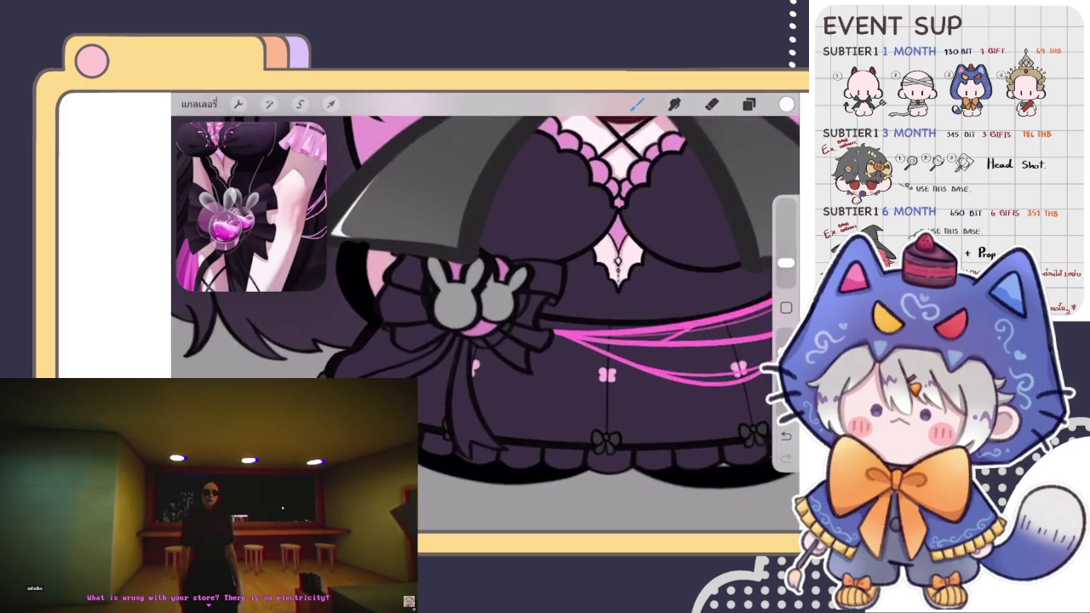
pyautogui.scroll(3, 451, 316)
pyautogui.scroll(2, 451, 316)
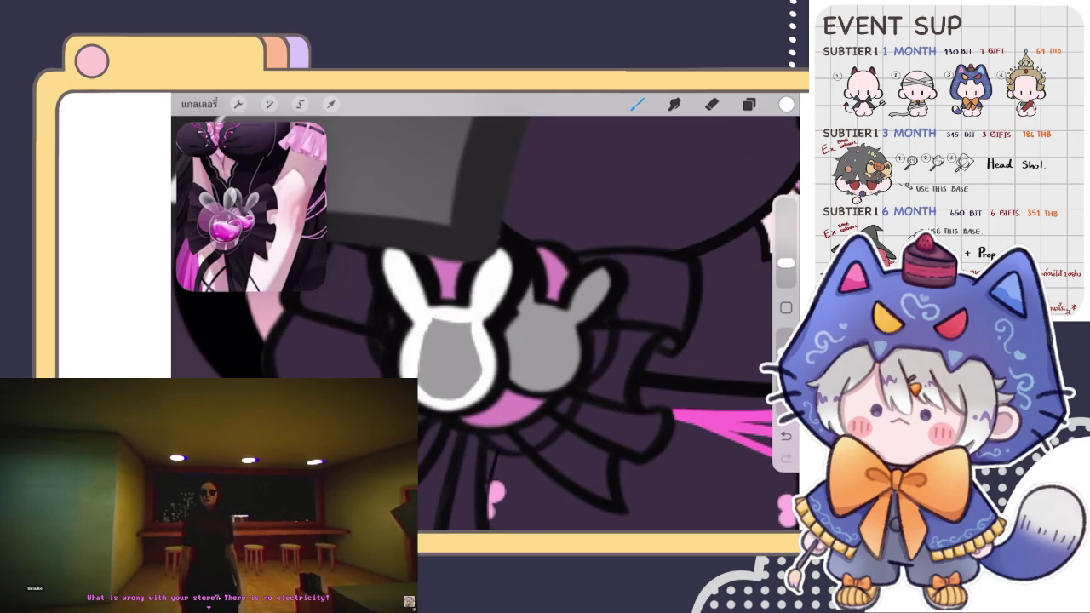
pyautogui.moveTo(787, 104); pyautogui.dragTo(449, 357)
pyautogui.moveTo(520, 317); pyautogui.dragTo(511, 341)
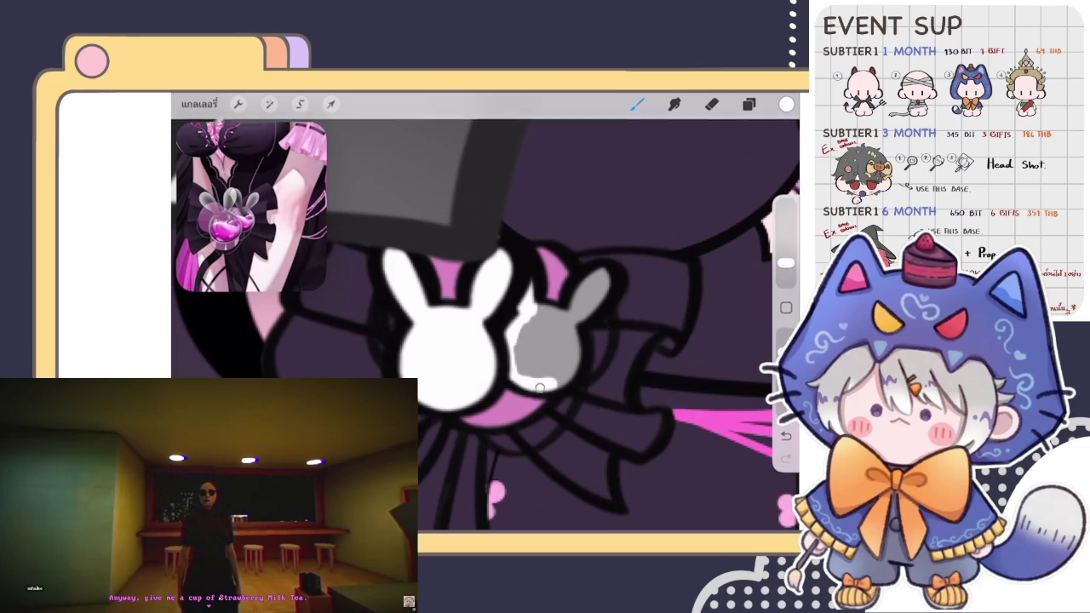
pyautogui.moveTo(588, 277)
pyautogui.mouseDown()
pyautogui.moveTo(571, 308)
pyautogui.moveTo(607, 322)
pyautogui.moveTo(517, 347)
pyautogui.moveTo(553, 362)
pyautogui.moveTo(545, 366)
pyautogui.mouseUp()
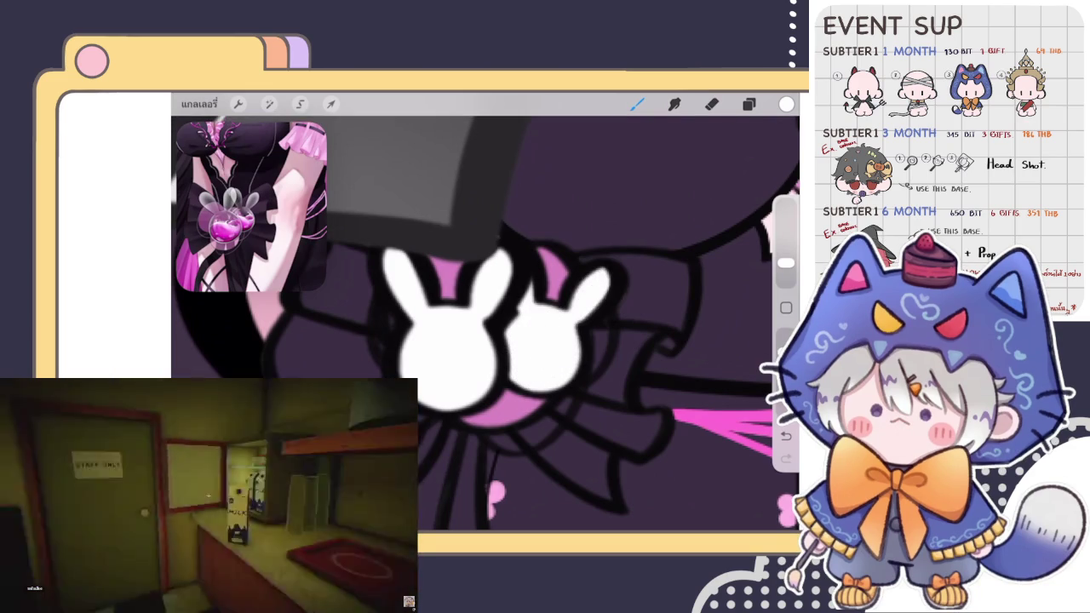
pyautogui.scroll(-3, 486, 324)
pyautogui.scroll(-3, 485, 324)
pyautogui.scroll(3, 485, 324)
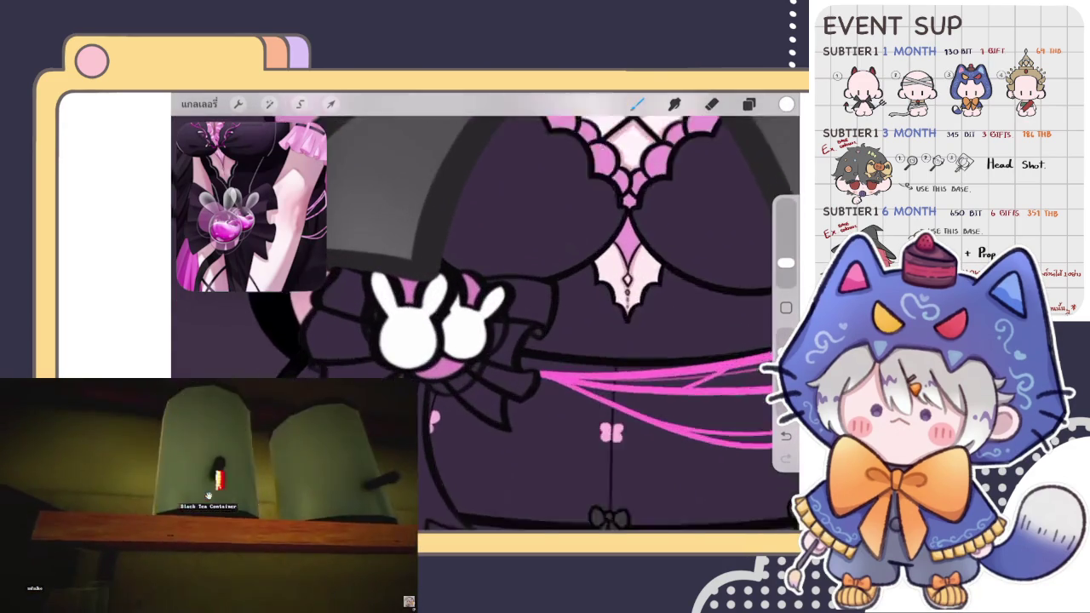
# Step: Lower the bunny charm layer's opacity to 64%
pyautogui.click(748, 104)
pyautogui.click(725, 333)
pyautogui.moveTo(748, 302)
pyautogui.mouseDown()
pyautogui.moveTo(673, 302)
pyautogui.moveTo(699, 302)
pyautogui.mouseUp()
pyautogui.click(724, 256)
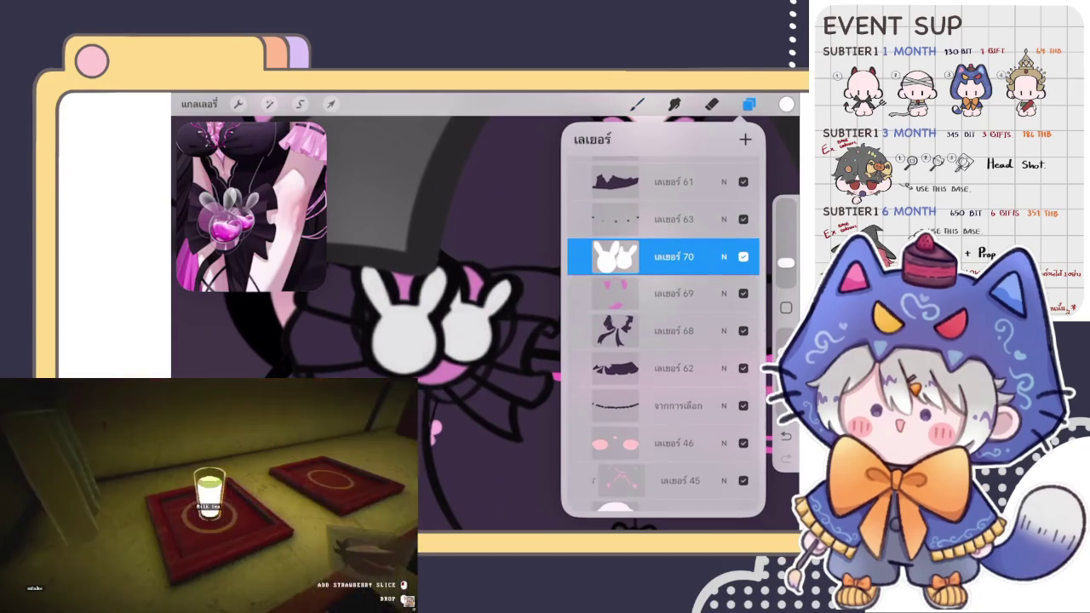
# Step: Softly erase the middle of the left bunny and the right bunny's head with the Eraser
pyautogui.scroll(3, 384, 324)
pyautogui.click(711, 103)
pyautogui.click(785, 275)
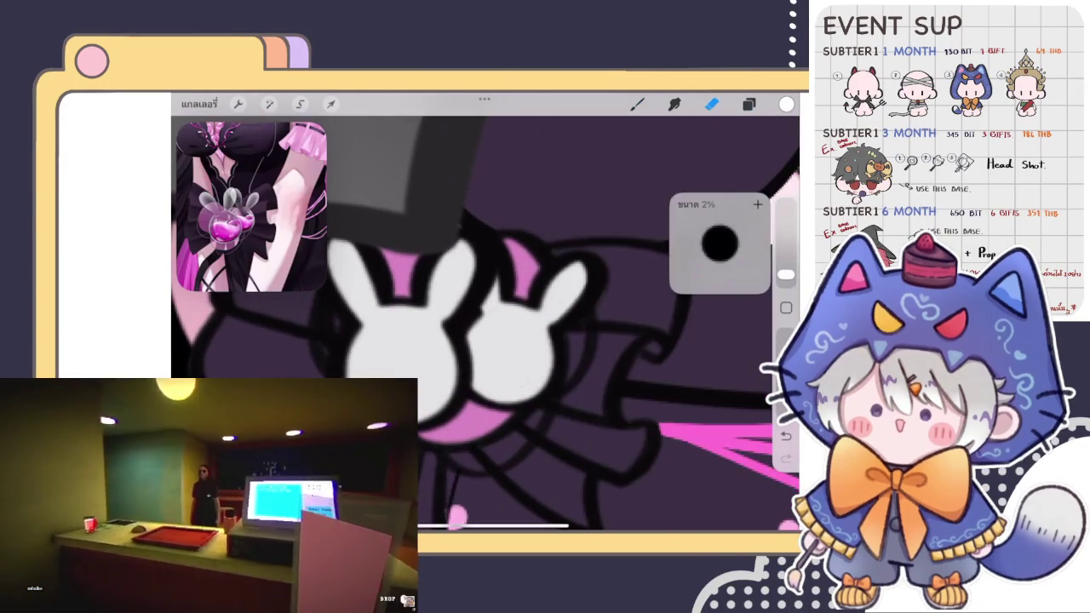
pyautogui.moveTo(404, 368)
pyautogui.mouseDown()
pyautogui.moveTo(392, 342)
pyautogui.moveTo(377, 355)
pyautogui.moveTo(429, 357)
pyautogui.moveTo(394, 346)
pyautogui.mouseUp()
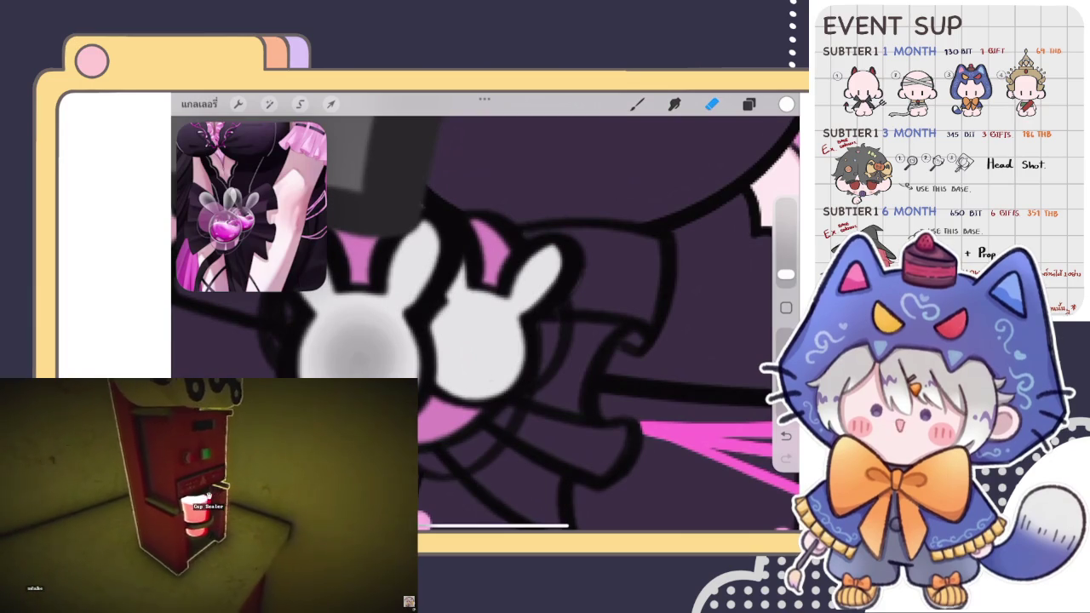
pyautogui.moveTo(467, 325); pyautogui.dragTo(465, 364)
pyautogui.moveTo(474, 322); pyautogui.dragTo(452, 358)
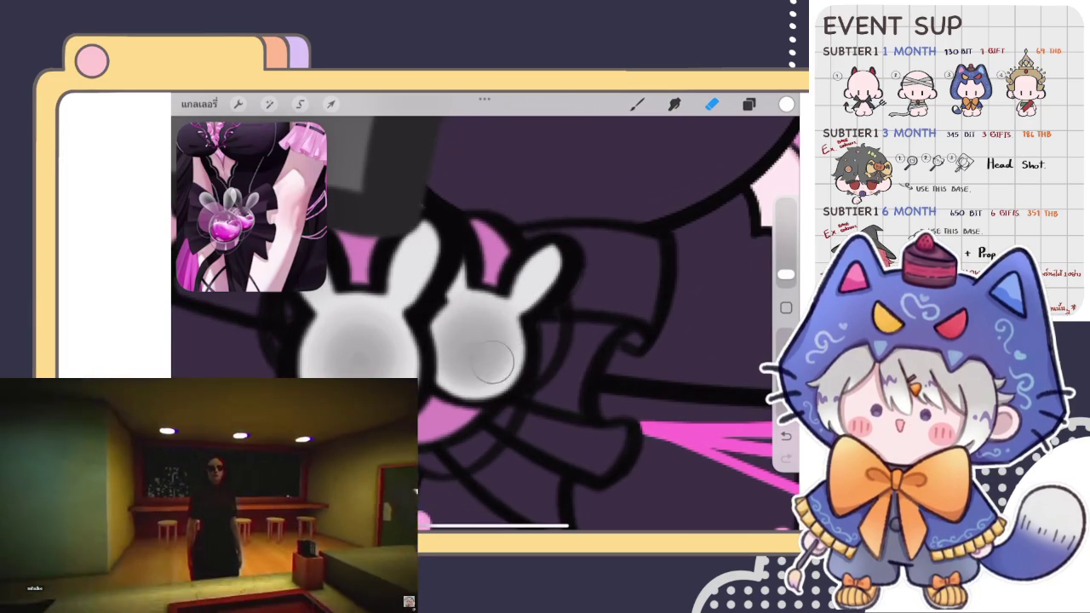
# Step: Shrink the eraser size and undo the last shading stroke
pyautogui.scroll(-3, 485, 324)
pyautogui.scroll(-2, 485, 323)
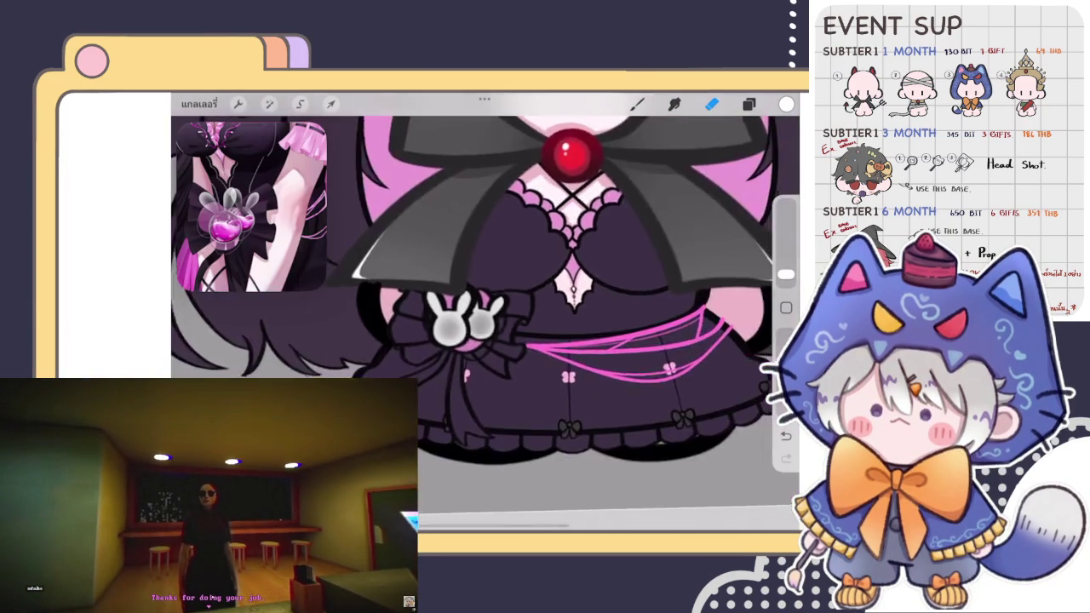
pyautogui.scroll(2, 486, 324)
pyautogui.scroll(3, 486, 323)
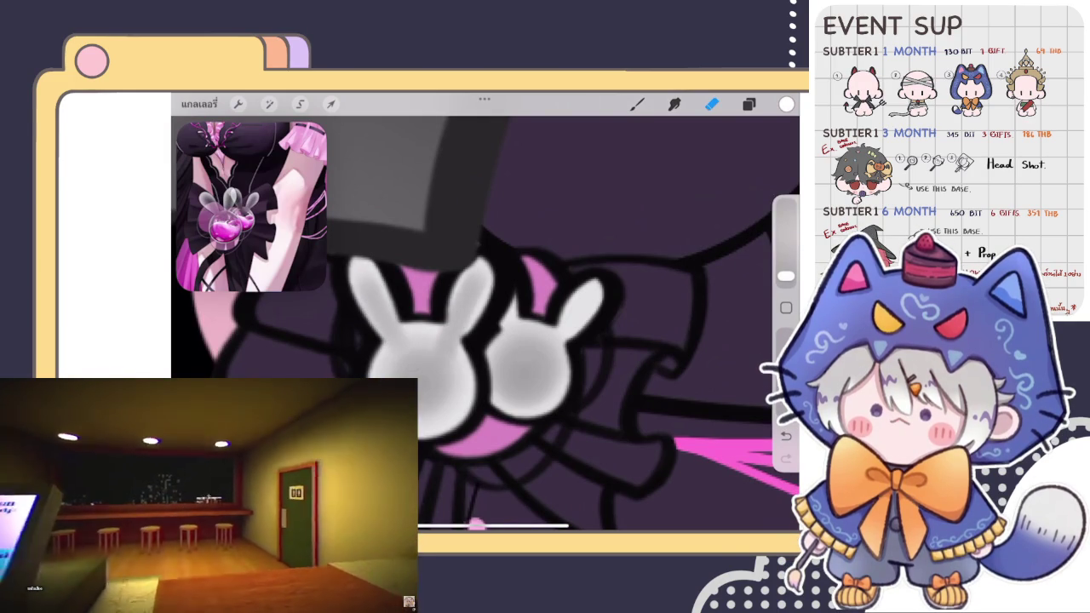
pyautogui.scroll(-5, 485, 324)
pyautogui.scroll(3, 486, 289)
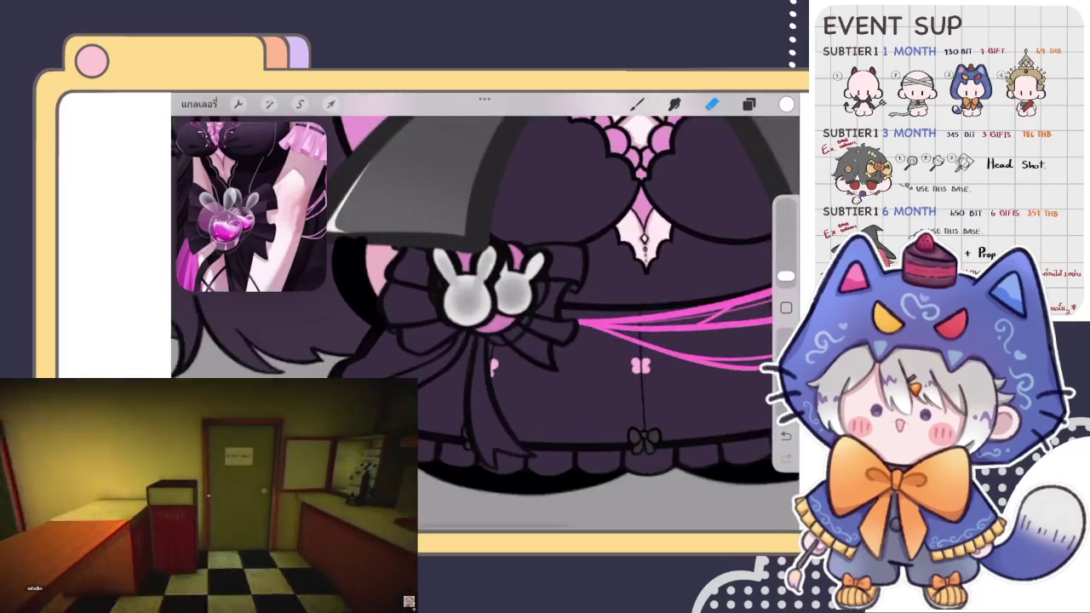
pyautogui.scroll(3, 485, 290)
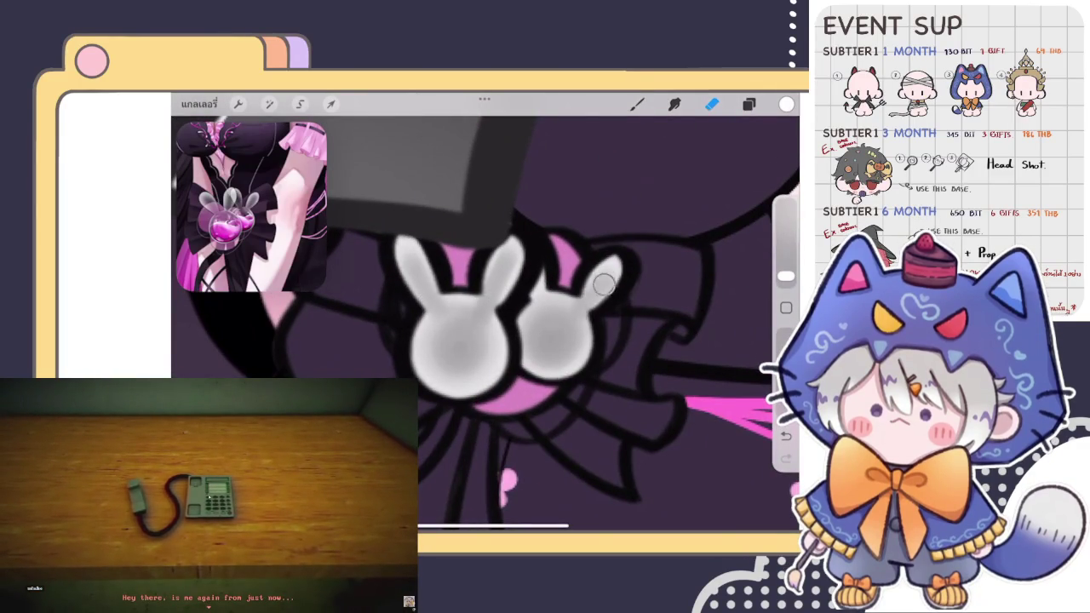
pyautogui.scroll(2, 511, 324)
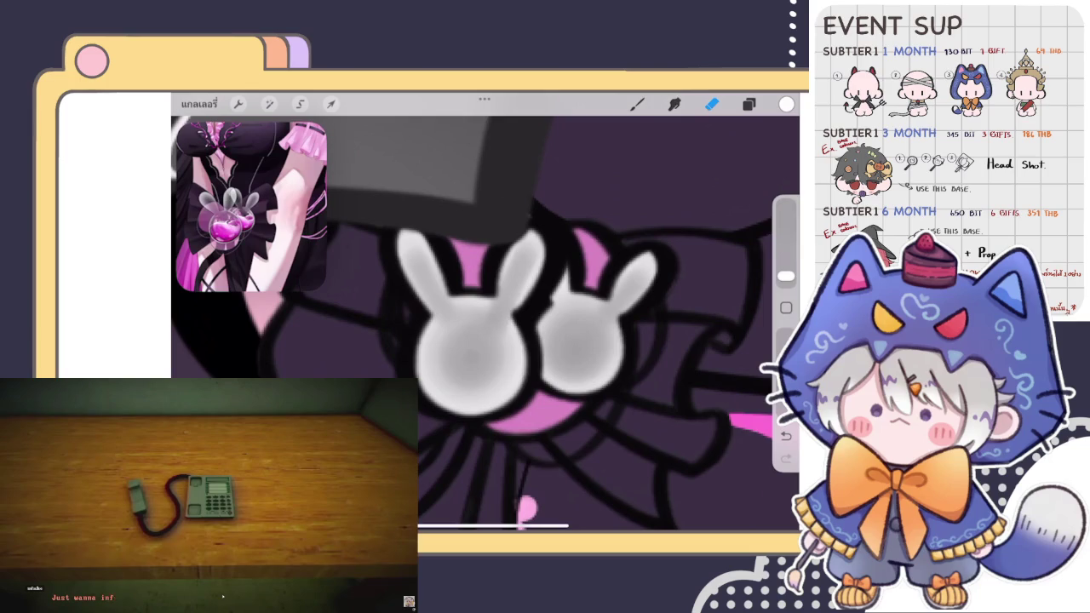
pyautogui.moveTo(786, 271); pyautogui.dragTo(785, 274)
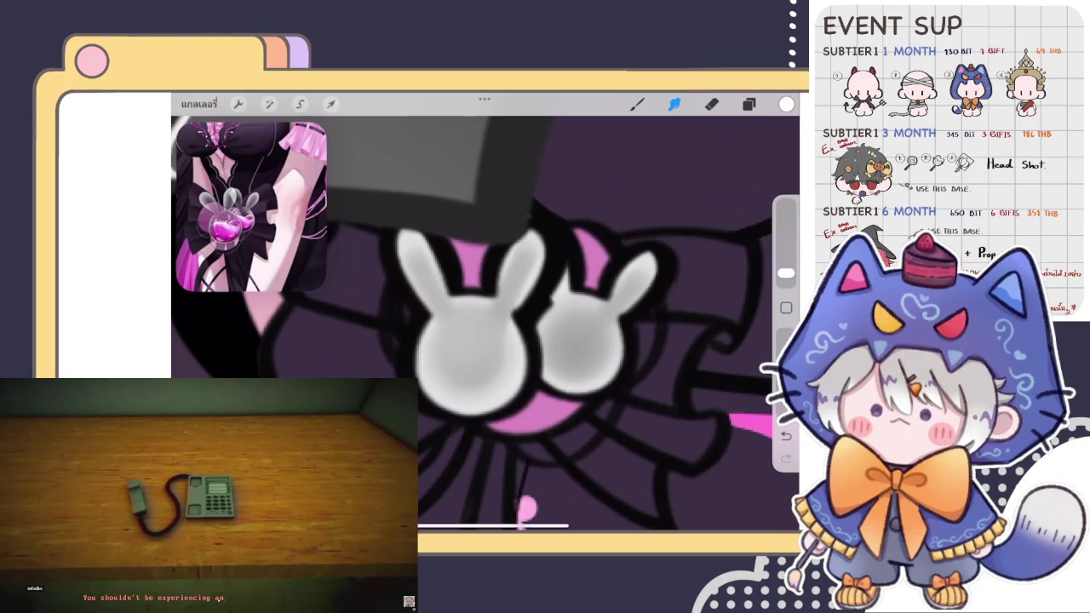
pyautogui.hotkey('ctrl', 'z')
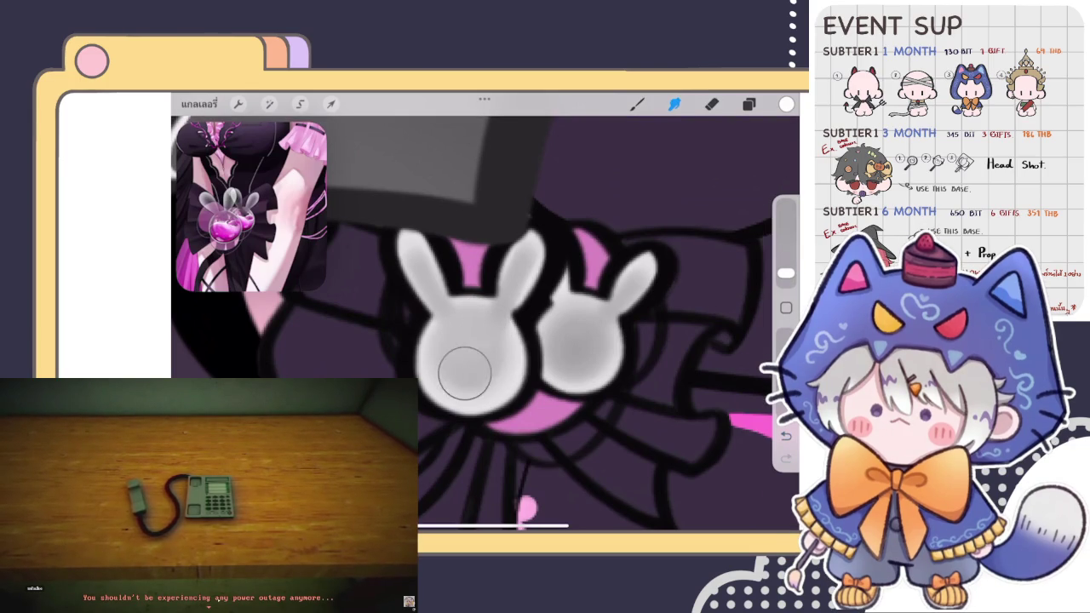
# Step: Bring up the layer list and the background colour settings
pyautogui.scroll(-3, 486, 311)
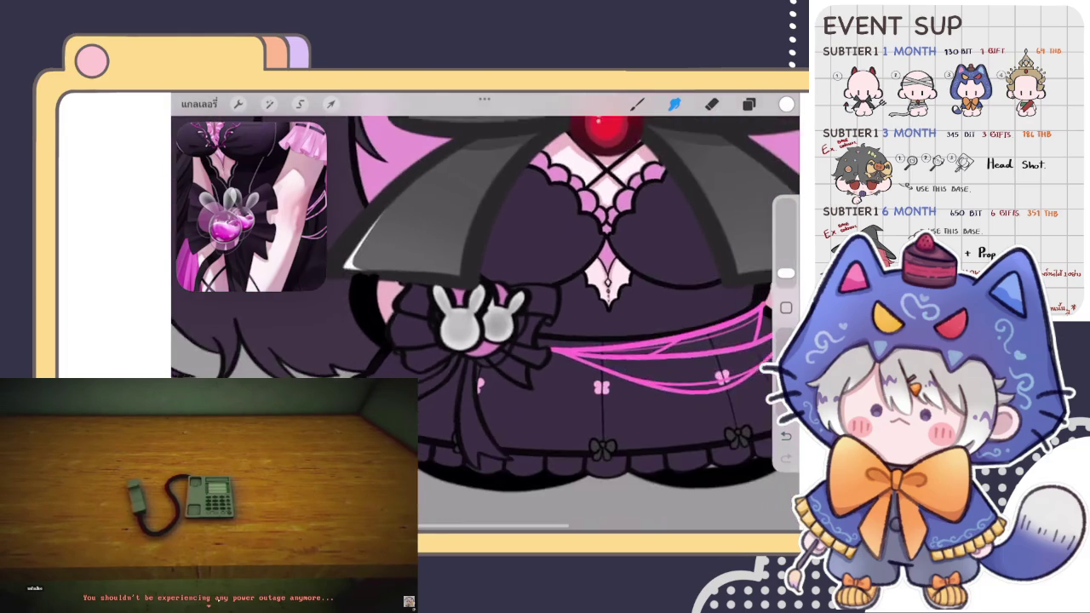
pyautogui.click(749, 104)
pyautogui.scroll(-3, 663, 332)
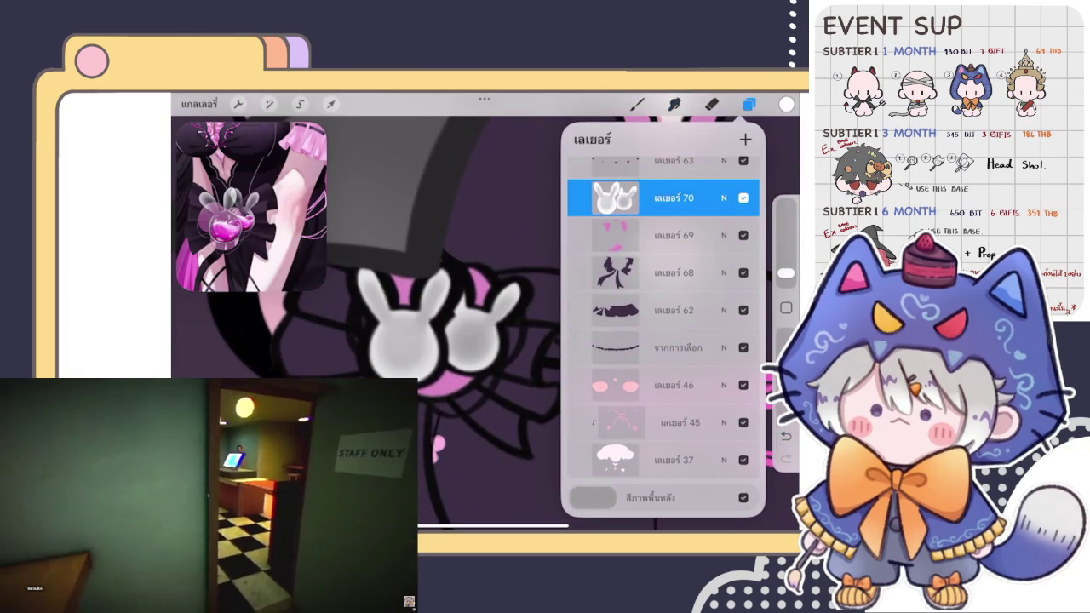
pyautogui.click(593, 498)
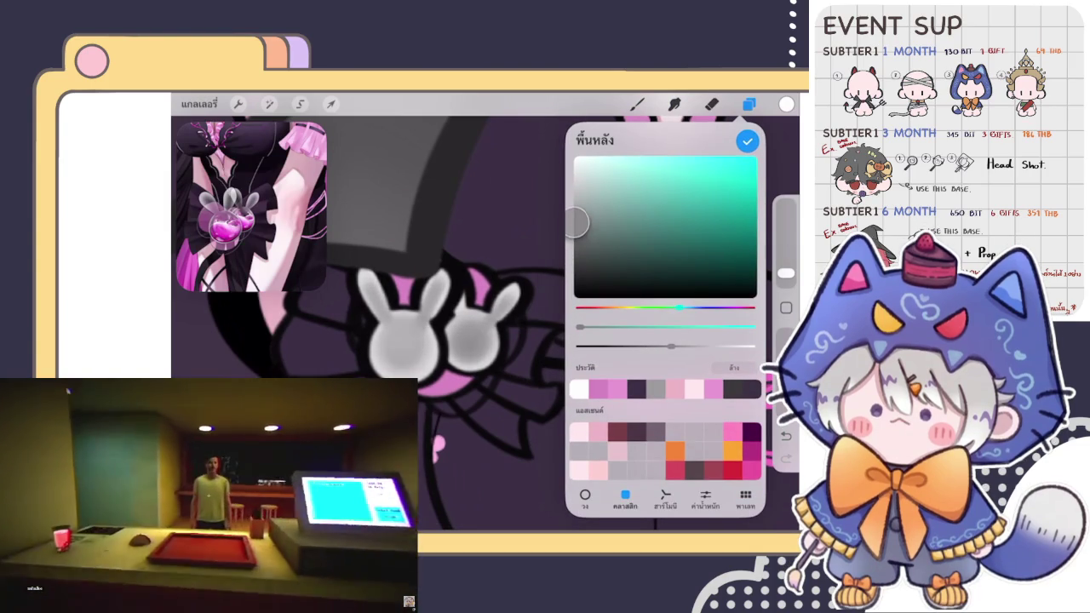
# Step: Adjust the background colour and add a new empty layer below the bunnies
pyautogui.moveTo(576, 236); pyautogui.dragTo(574, 223)
pyautogui.click(747, 142)
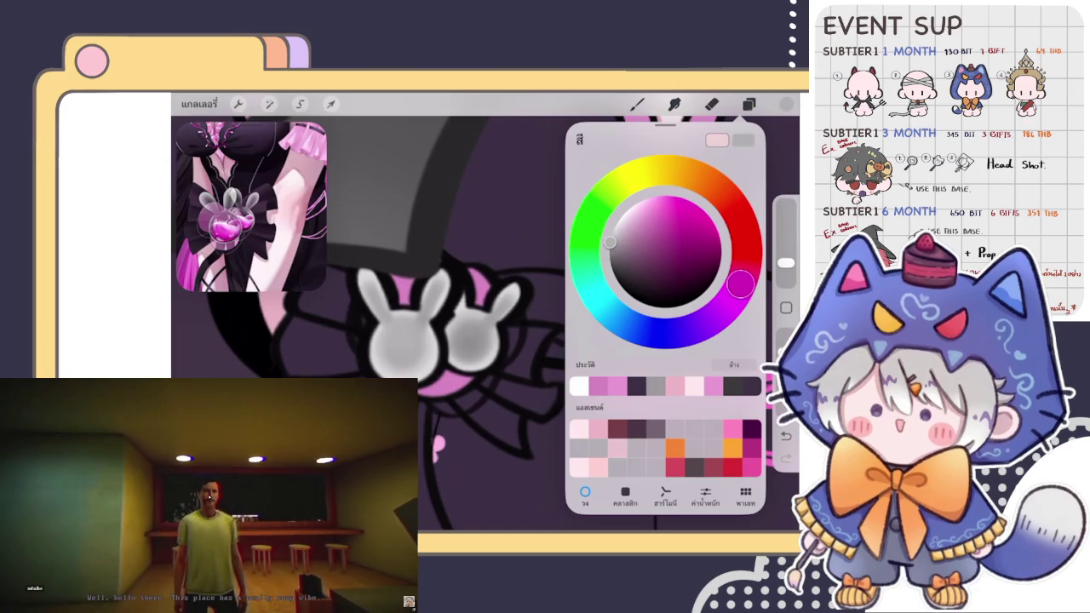
pyautogui.click(748, 103)
pyautogui.click(673, 370)
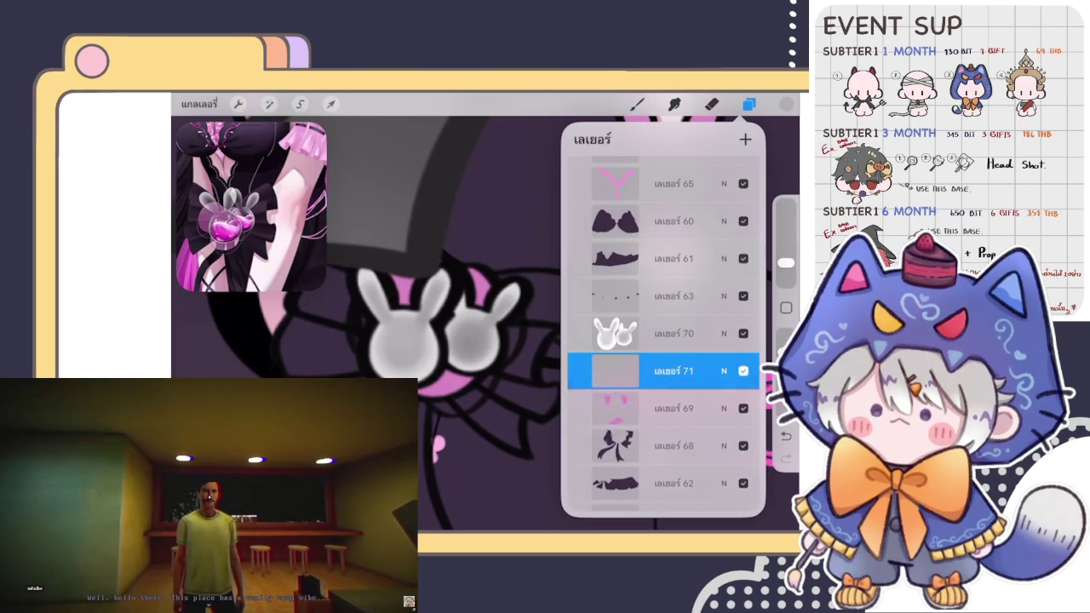
pyautogui.click(409, 355)
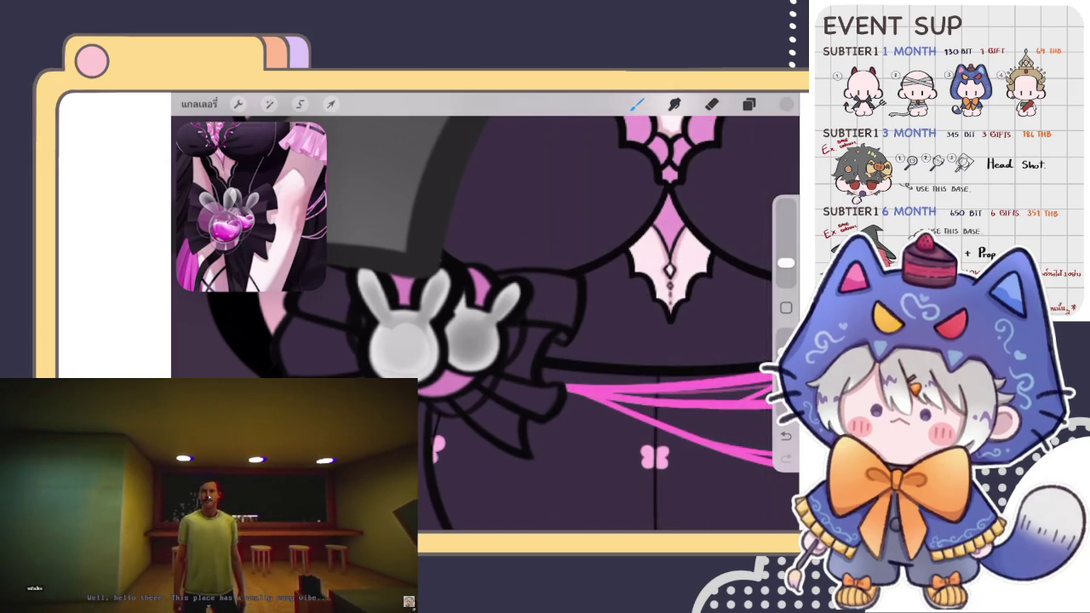
# Step: ColorDrop colour into the pink waist chain lines and check the background colour settings
pyautogui.click(786, 104)
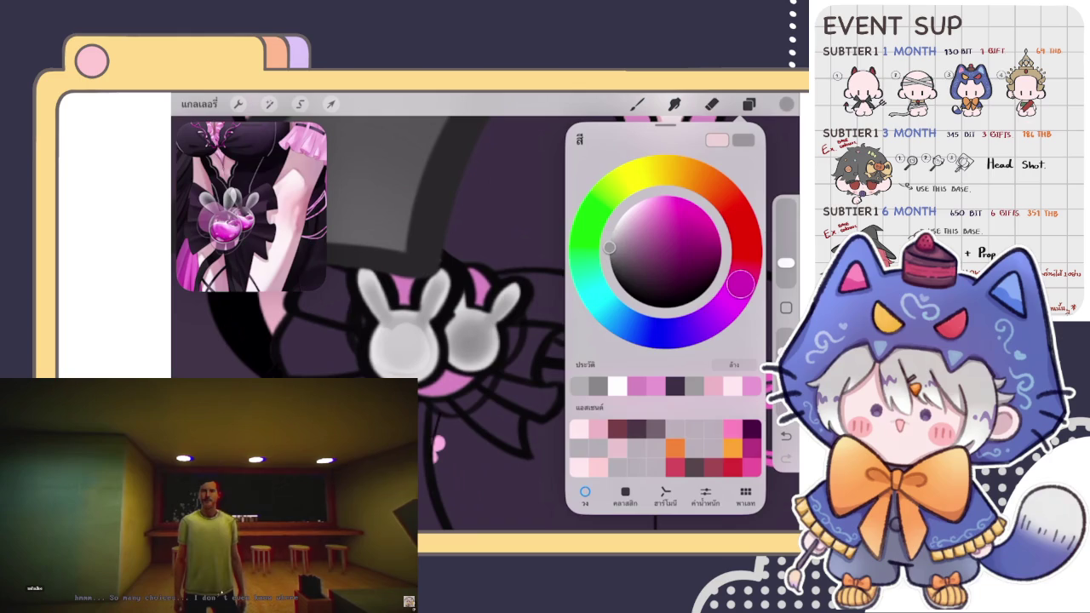
pyautogui.click(409, 348)
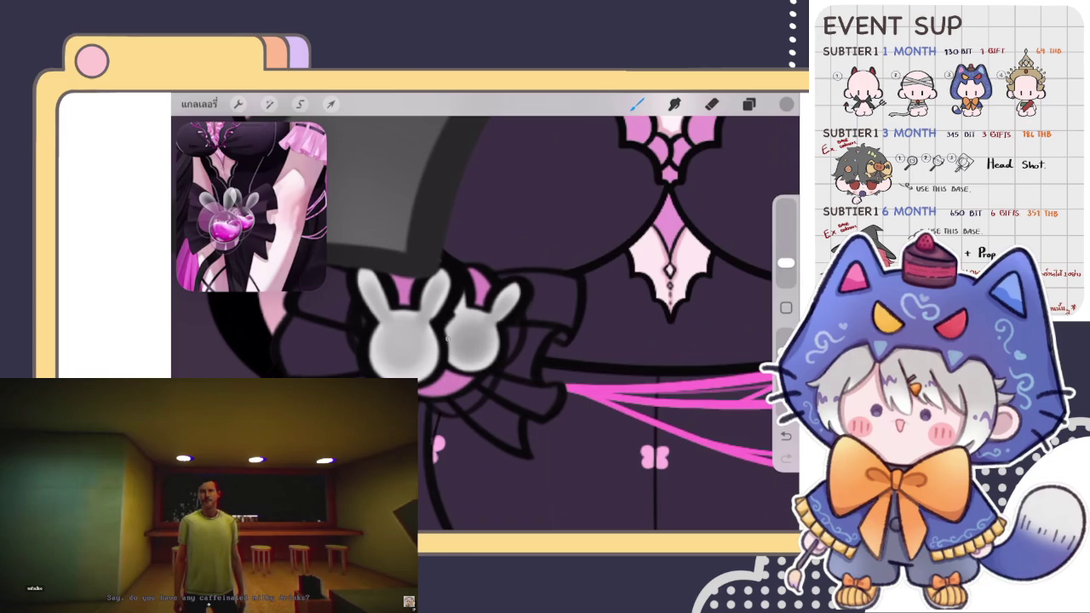
pyautogui.scroll(-5, 485, 324)
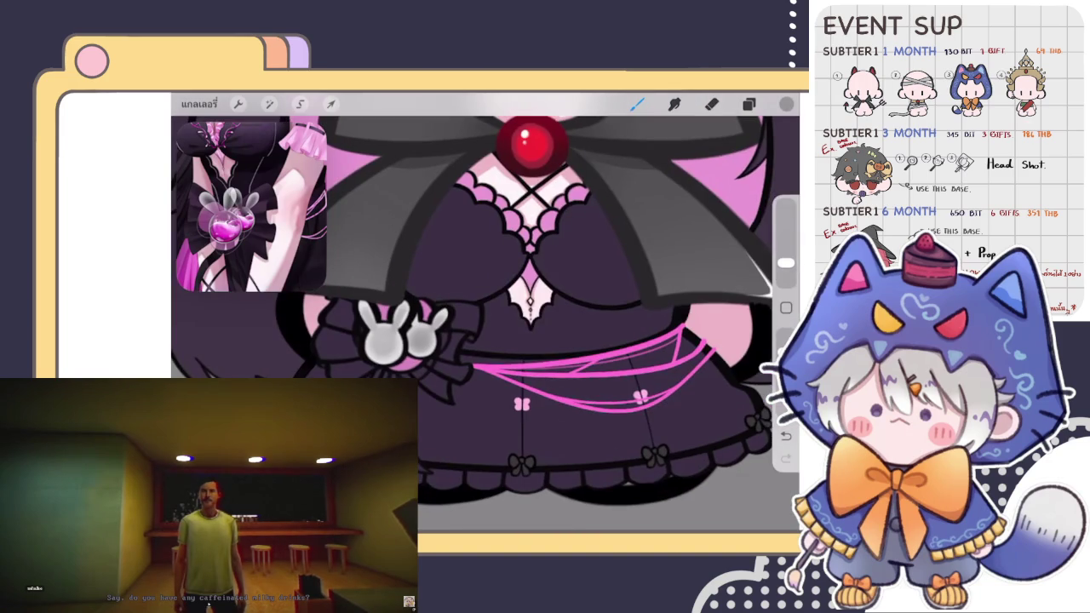
pyautogui.click(787, 103)
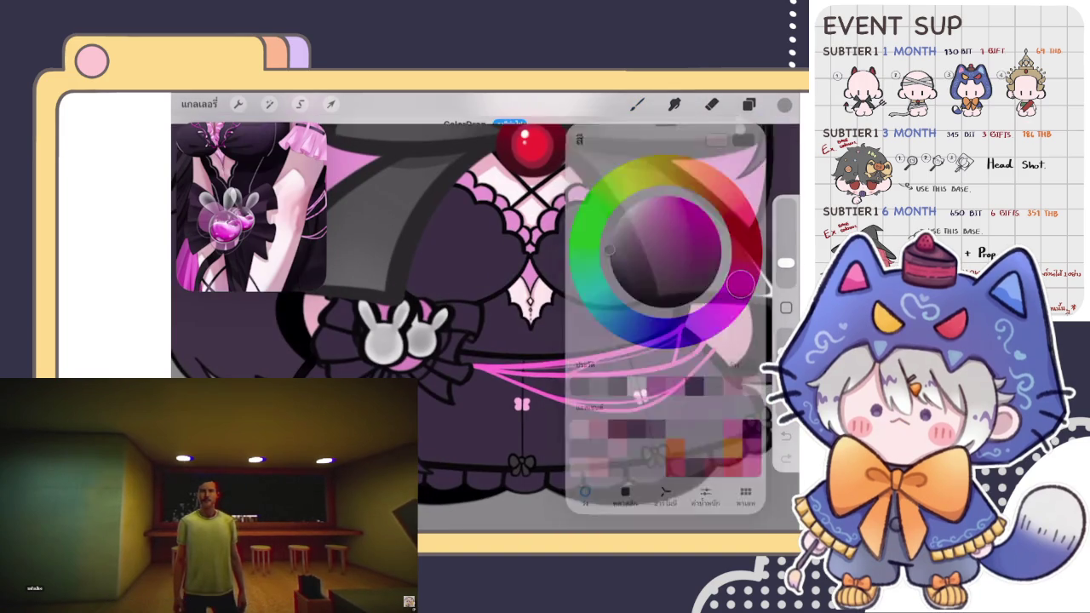
pyautogui.moveTo(787, 103); pyautogui.dragTo(596, 366)
pyautogui.click(749, 103)
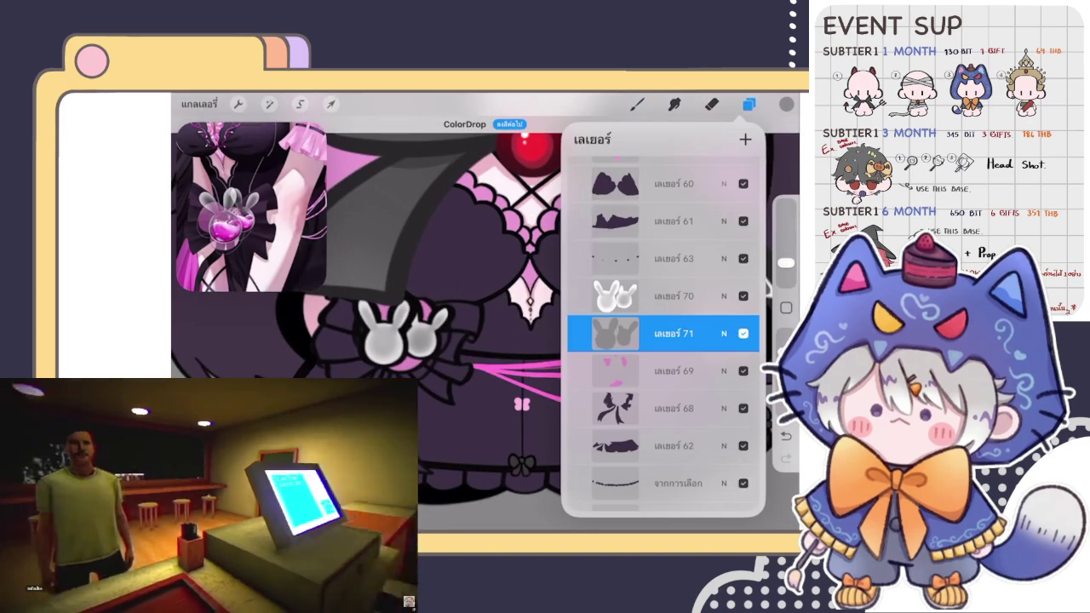
pyautogui.scroll(-3, 664, 341)
pyautogui.click(592, 497)
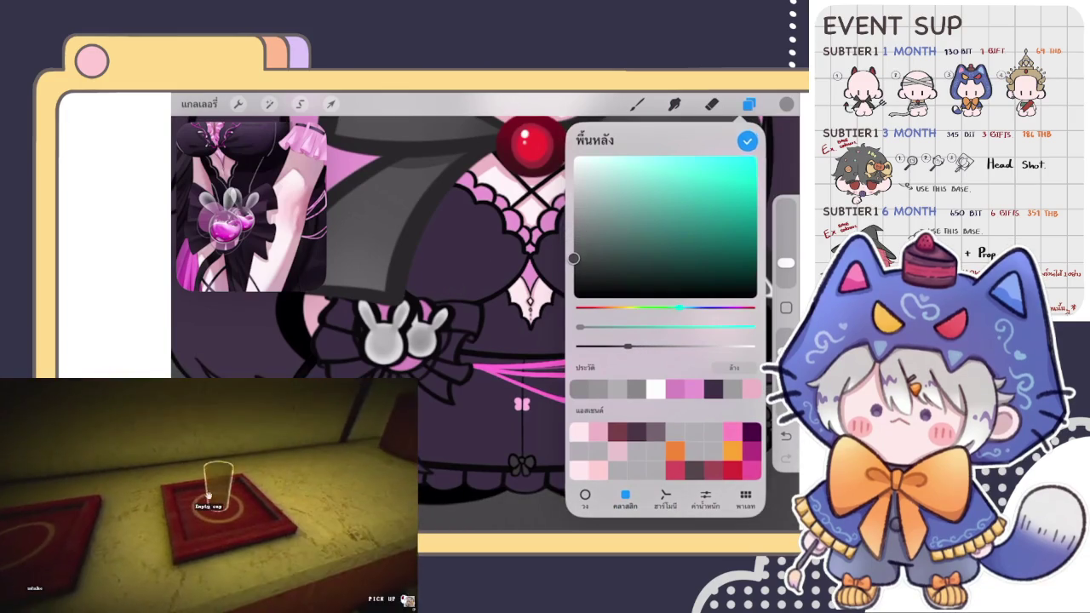
pyautogui.click(747, 142)
pyautogui.click(637, 103)
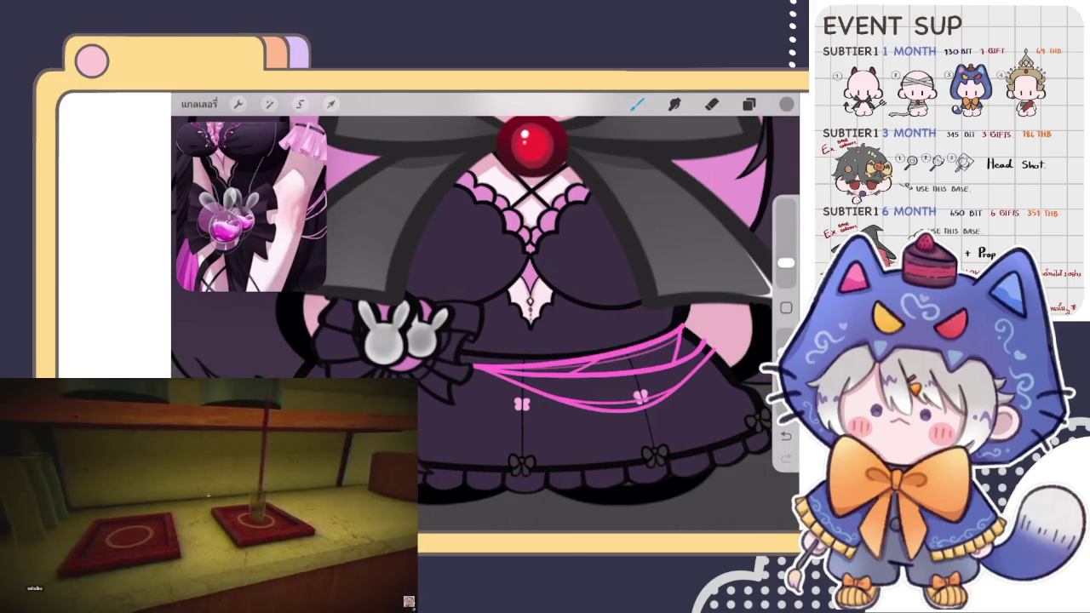
# Step: Move new layer 72 between bunny layers 70 and 71 and bring up the colour disc
pyautogui.scroll(-5, 485, 323)
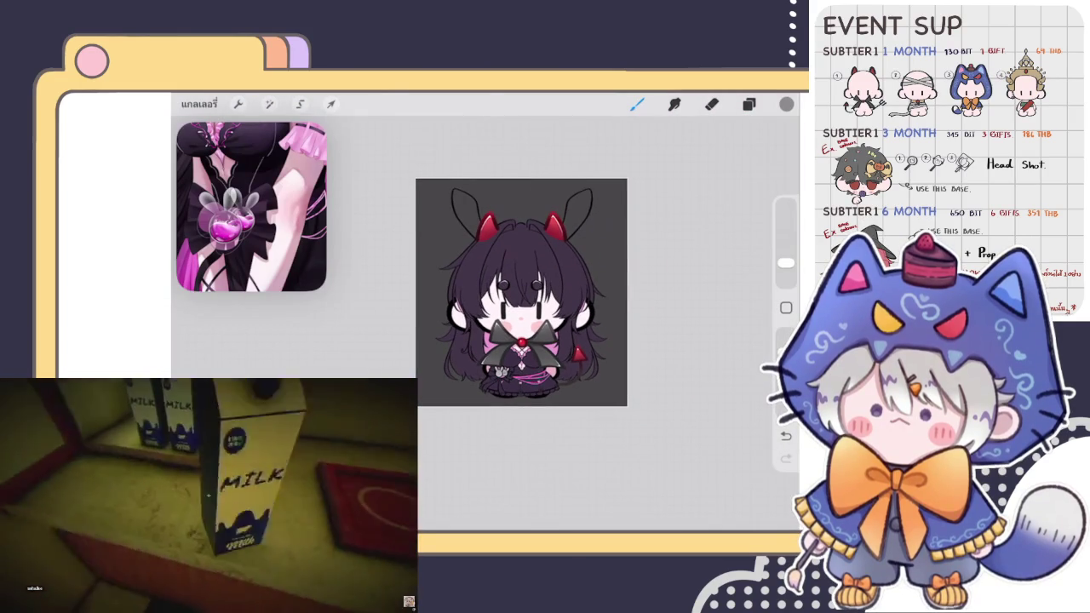
pyautogui.scroll(5, 522, 290)
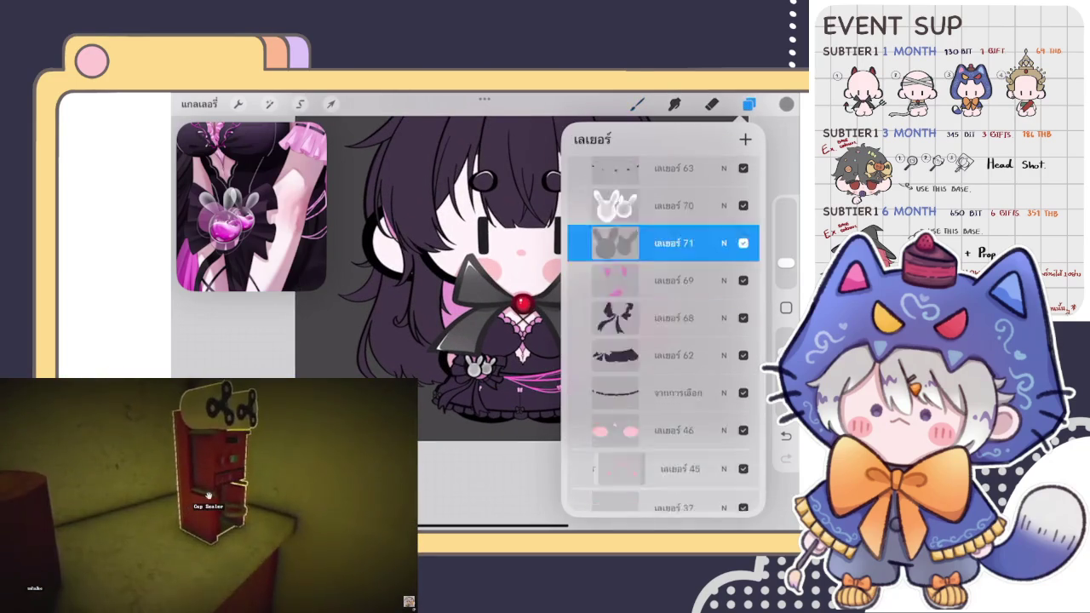
pyautogui.scroll(-3, 664, 357)
pyautogui.click(673, 560)
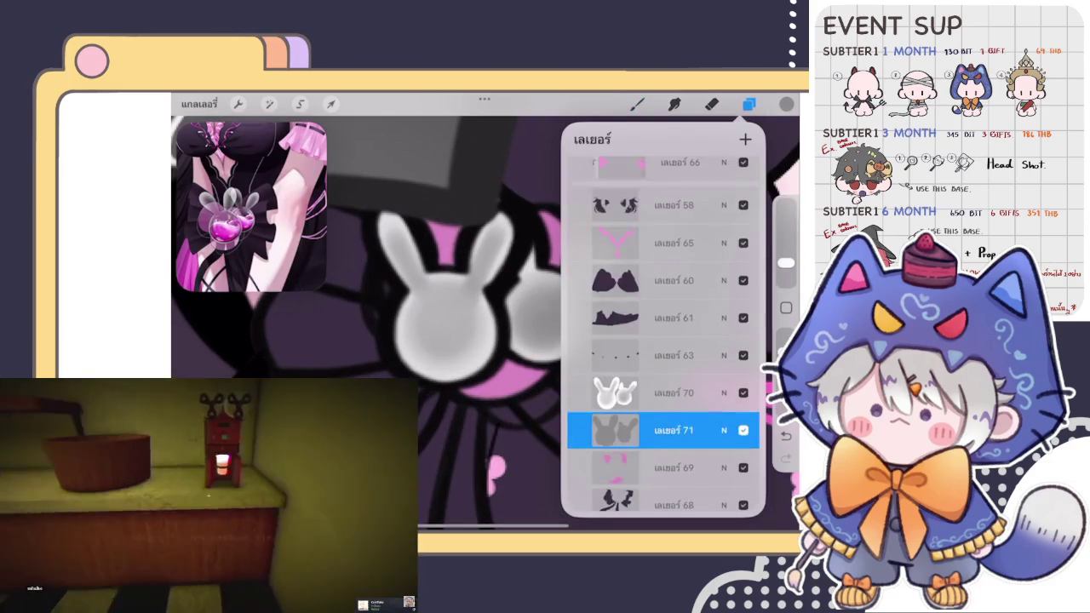
pyautogui.moveTo(662, 422); pyautogui.dragTo(663, 384)
pyautogui.click(636, 103)
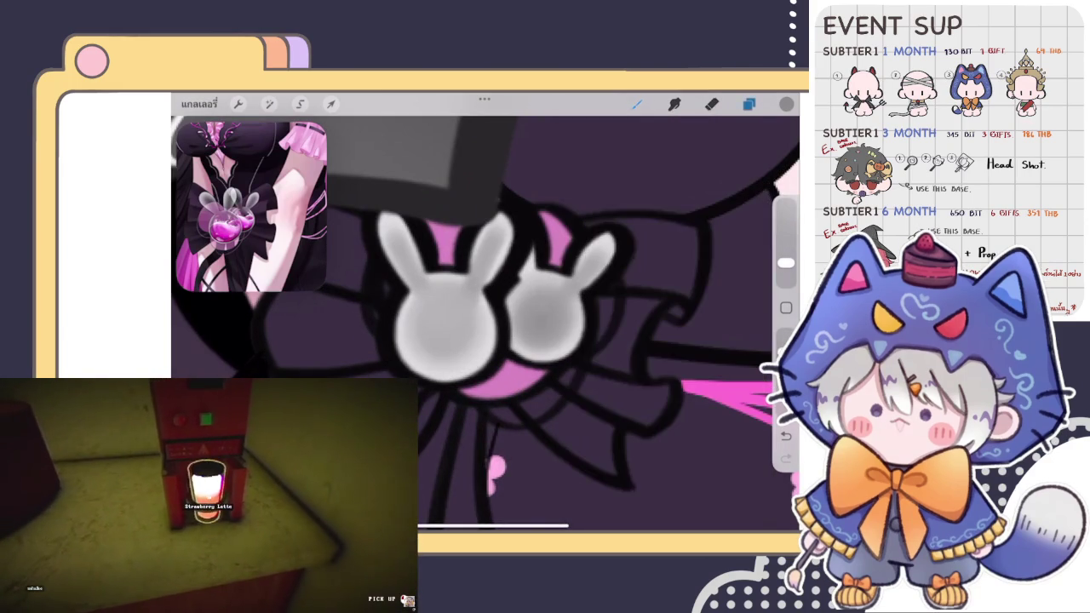
pyautogui.click(749, 103)
pyautogui.moveTo(663, 324); pyautogui.dragTo(665, 375)
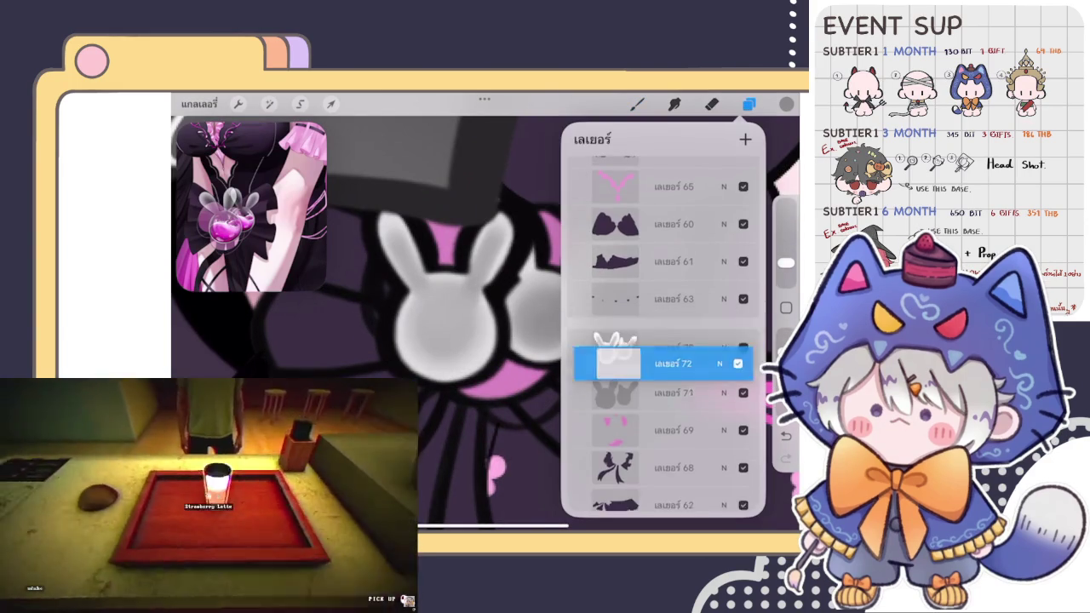
pyautogui.click(787, 104)
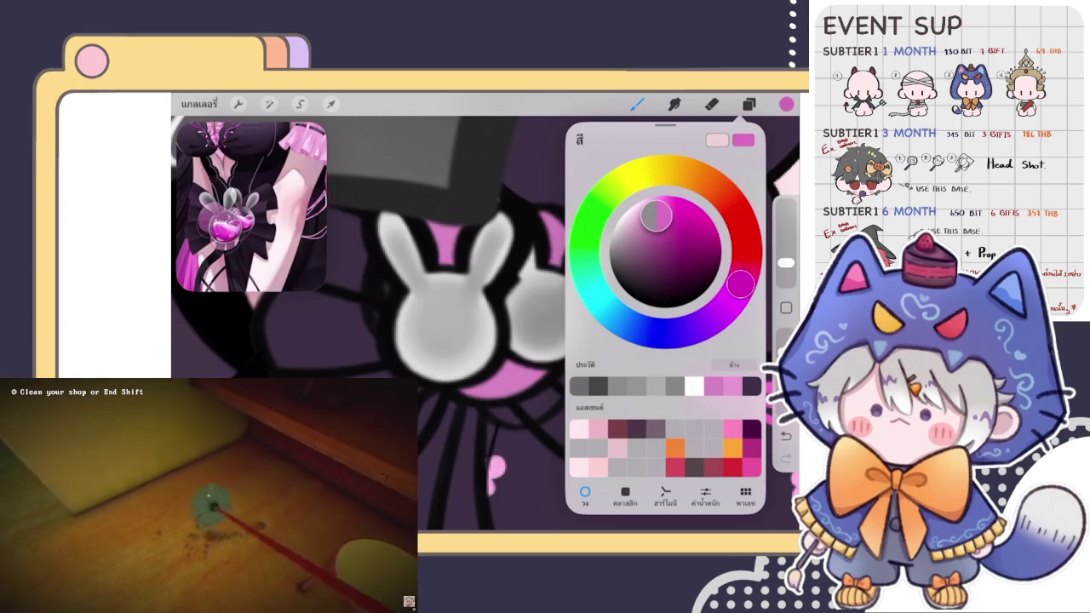
# Step: Move layer 72 above layer 70 and paint a solid magenta patch over the left bunny's lower head
pyautogui.moveTo(428, 338); pyautogui.dragTo(466, 344)
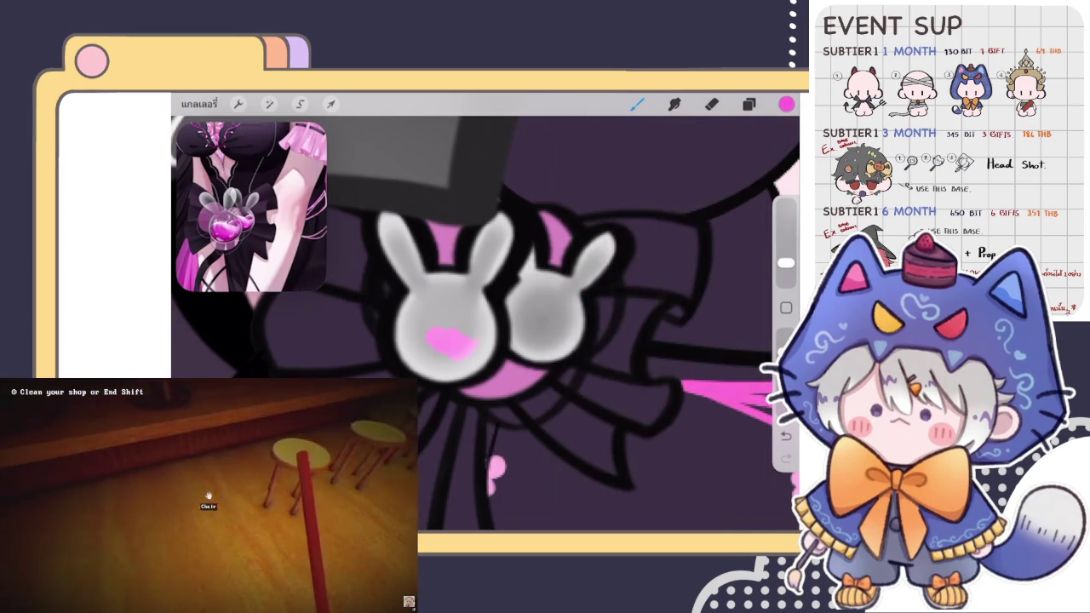
pyautogui.click(786, 104)
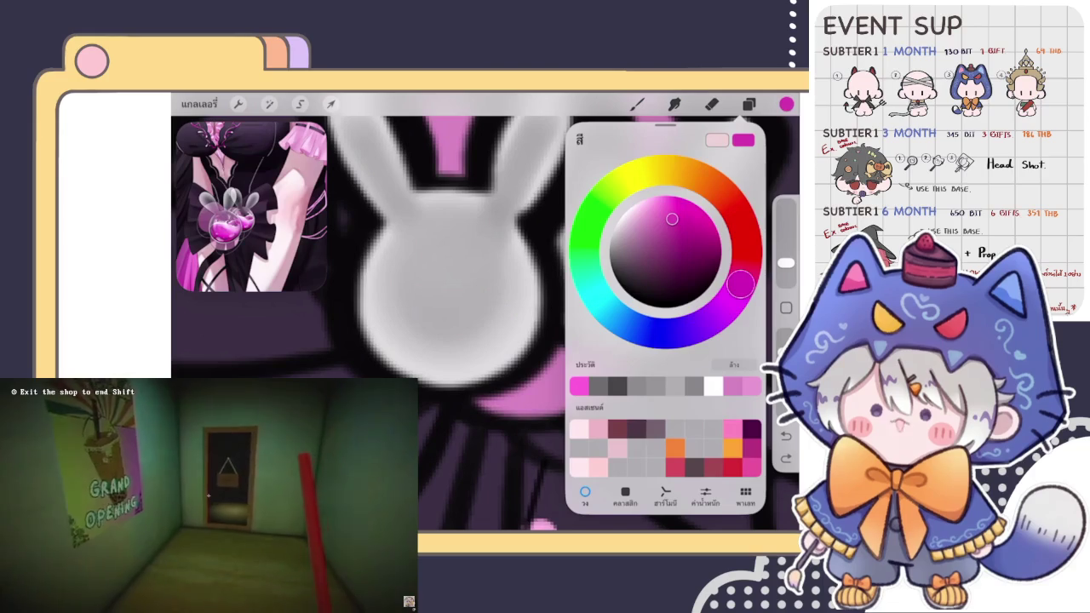
pyautogui.click(749, 104)
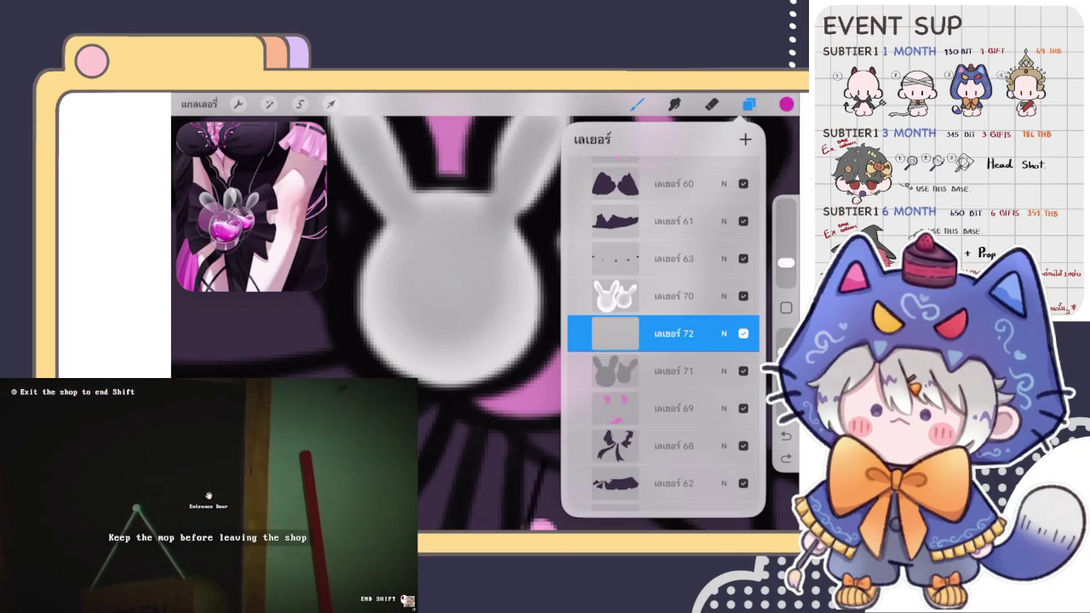
pyautogui.moveTo(673, 333); pyautogui.dragTo(673, 290)
pyautogui.moveTo(430, 331); pyautogui.dragTo(489, 319)
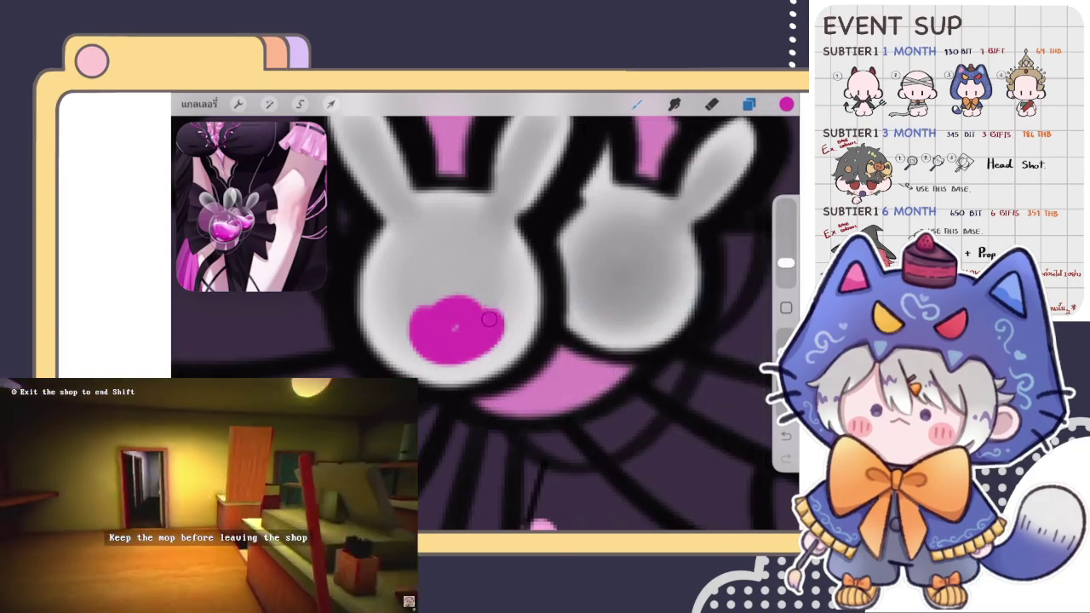
pyautogui.hotkey('ctrl', 'z')
pyautogui.moveTo(372, 298); pyautogui.dragTo(530, 303)
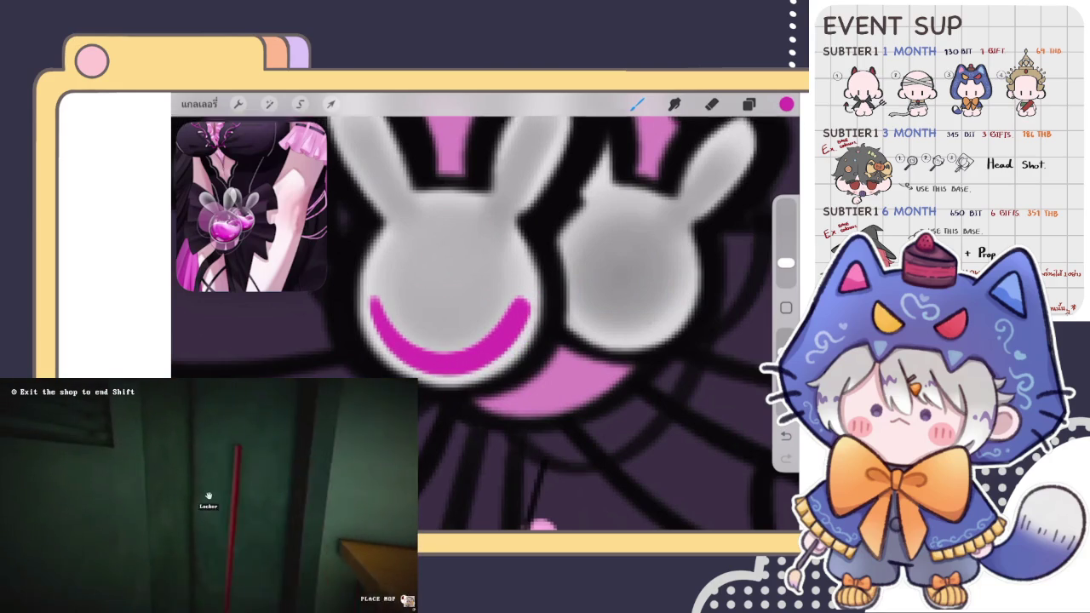
pyautogui.moveTo(372, 298)
pyautogui.mouseDown()
pyautogui.moveTo(488, 309)
pyautogui.moveTo(384, 305)
pyautogui.moveTo(451, 316)
pyautogui.mouseUp()
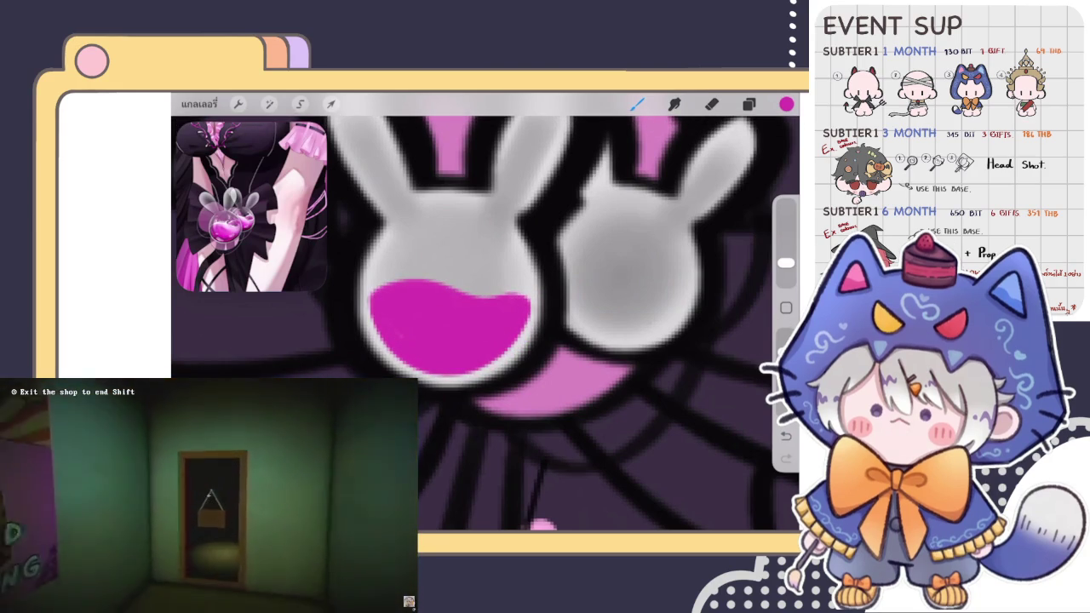
pyautogui.moveTo(413, 367); pyautogui.dragTo(460, 371)
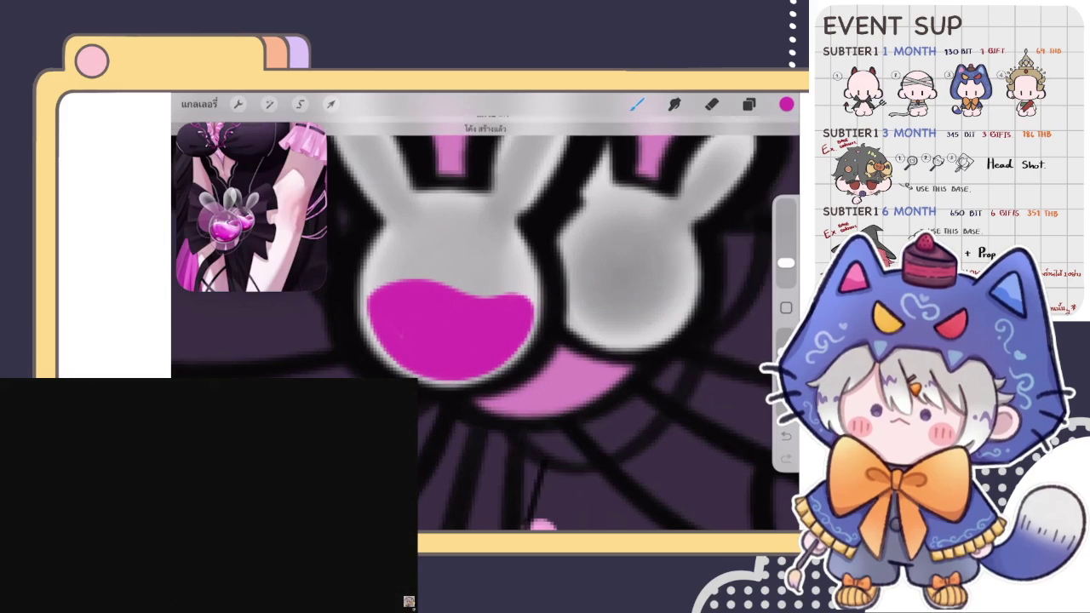
# Step: Paint magenta across the right bunny's lower half, then tidy the edges with the Eraser
pyautogui.scroll(-5, 485, 323)
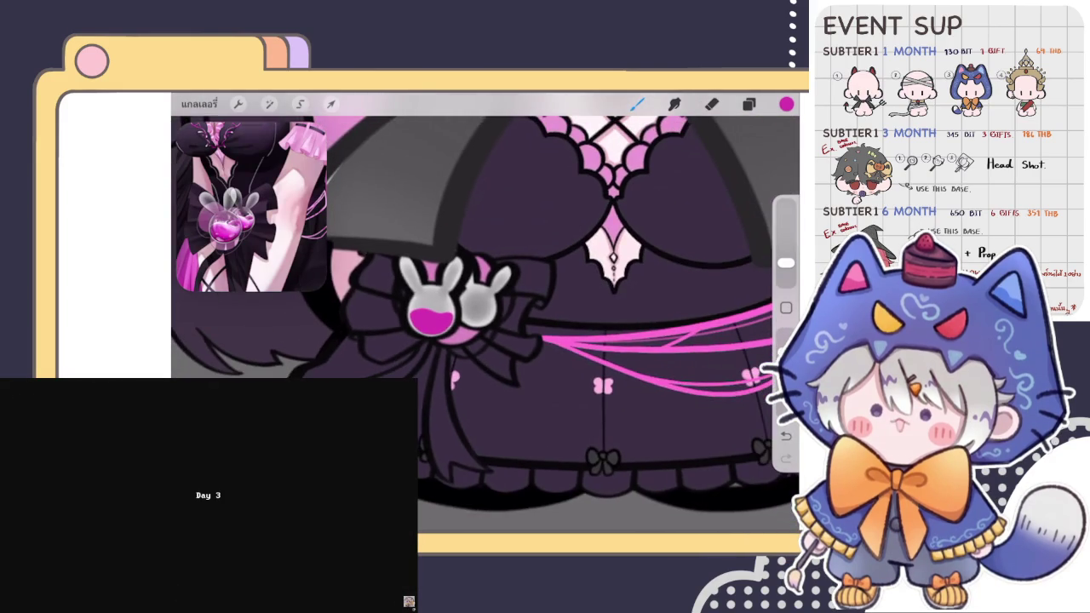
pyautogui.scroll(5, 460, 298)
pyautogui.scroll(3, 477, 281)
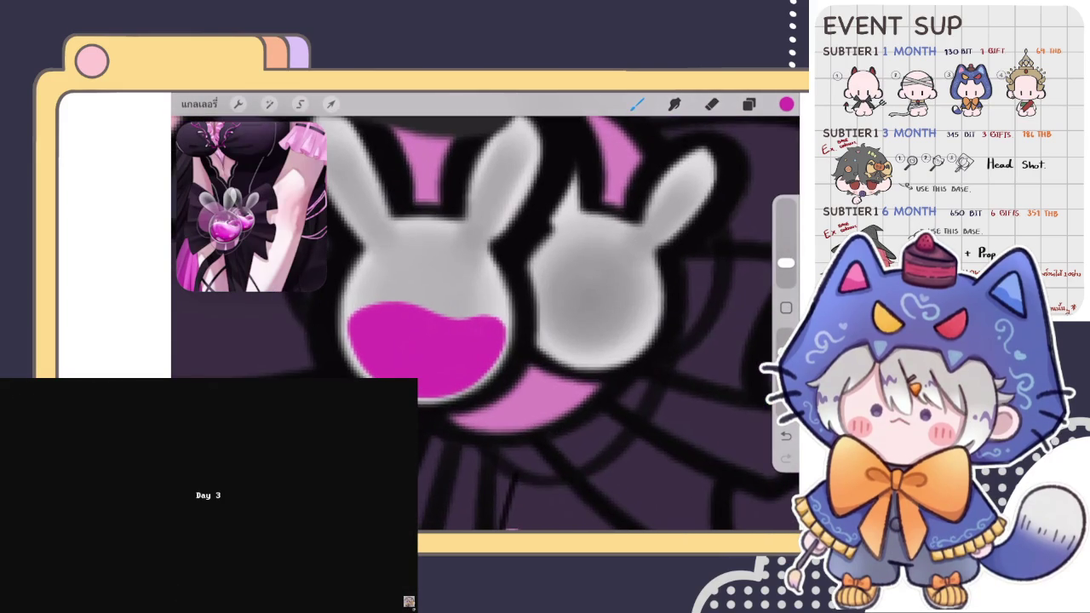
pyautogui.scroll(3, 485, 324)
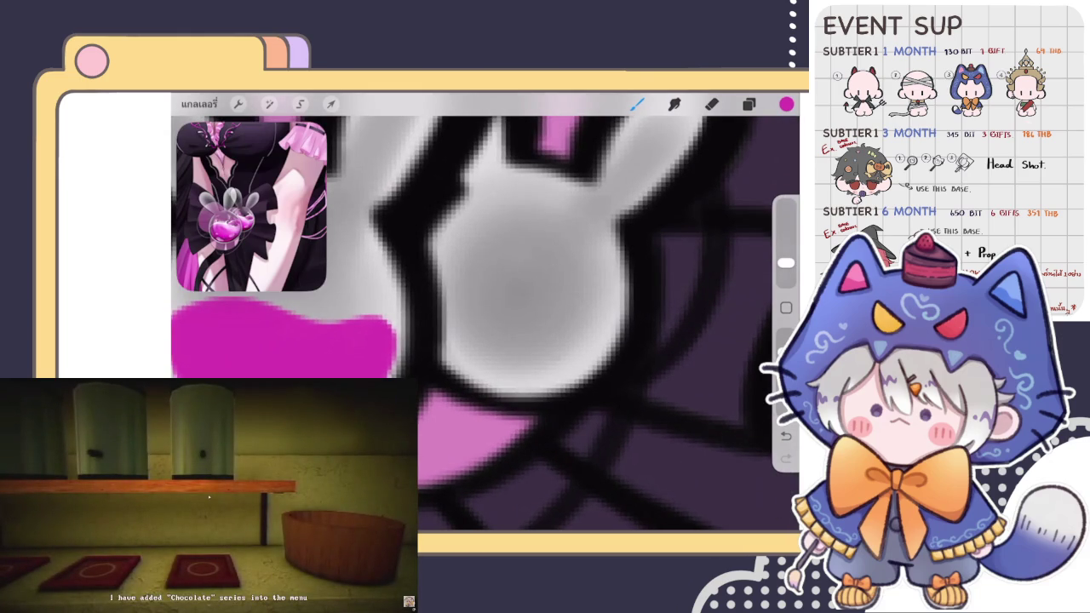
pyautogui.moveTo(457, 280)
pyautogui.mouseDown()
pyautogui.moveTo(563, 338)
pyautogui.moveTo(460, 347)
pyautogui.moveTo(571, 349)
pyautogui.mouseUp()
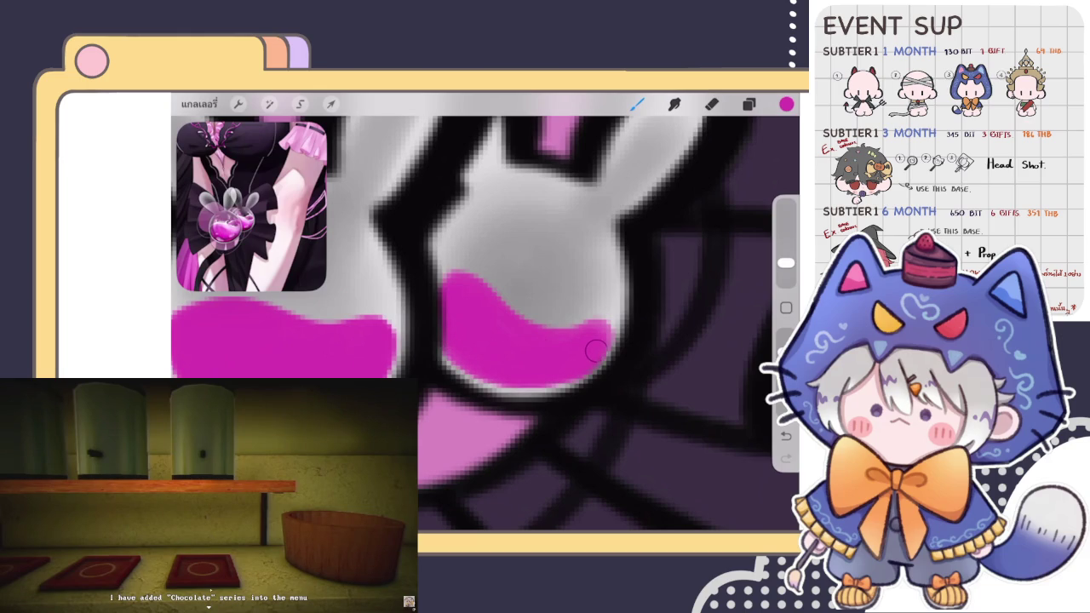
pyautogui.click(712, 104)
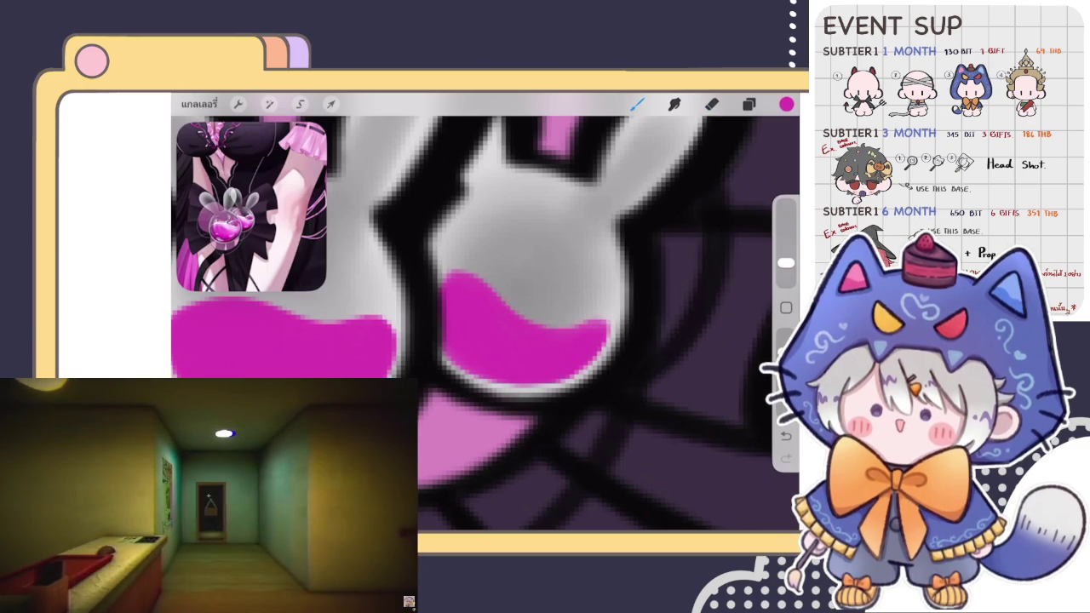
pyautogui.scroll(3, 656, 322)
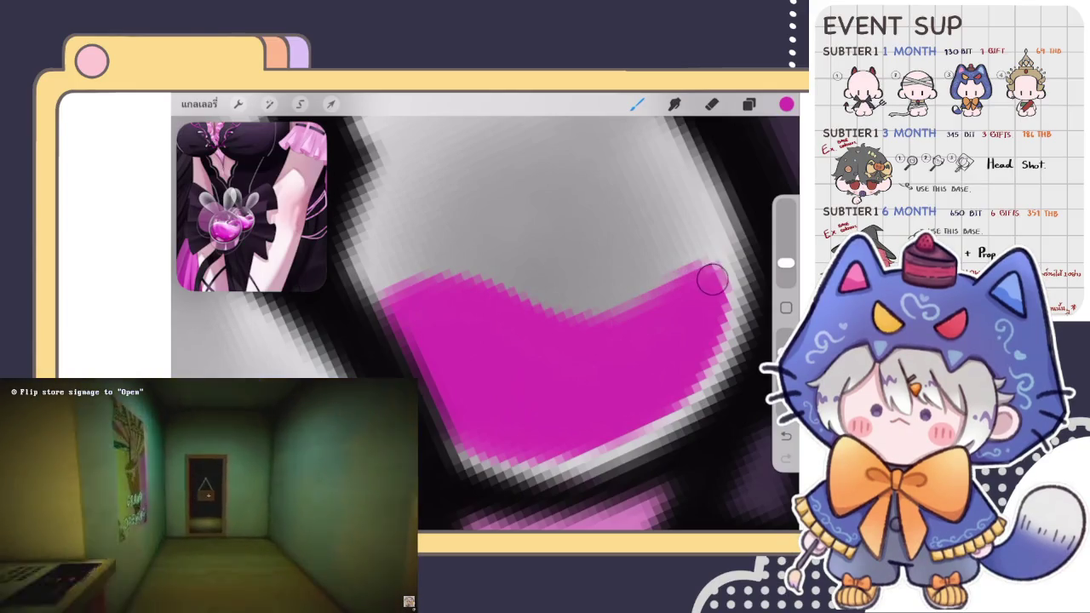
pyautogui.scroll(-1, 711, 280)
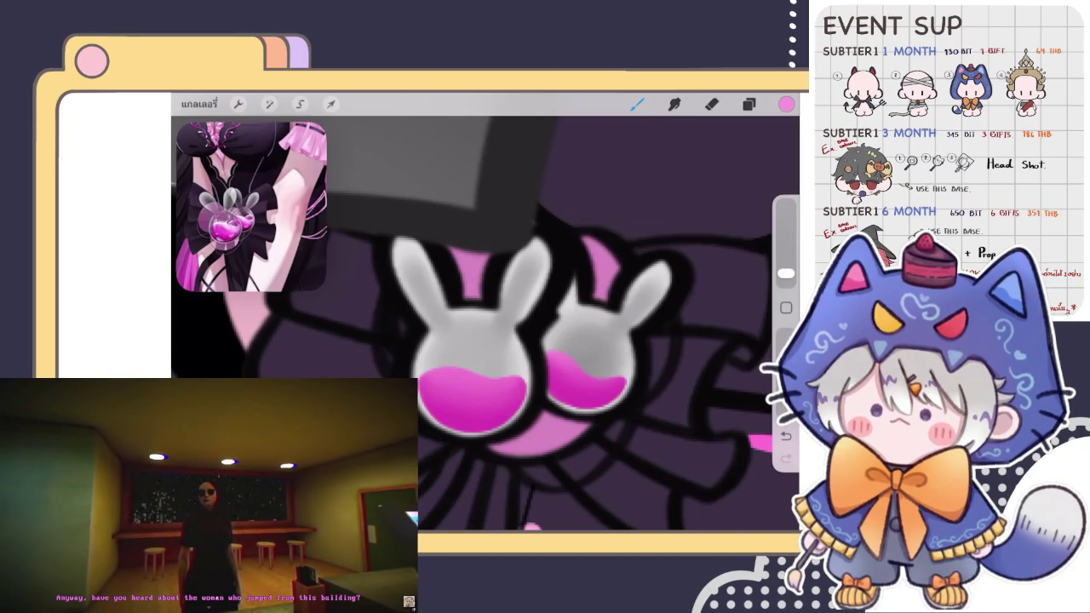
# Step: Zoom on the charm and scroll the layer list down to the bow and outline layers
pyautogui.scroll(-10, 485, 315)
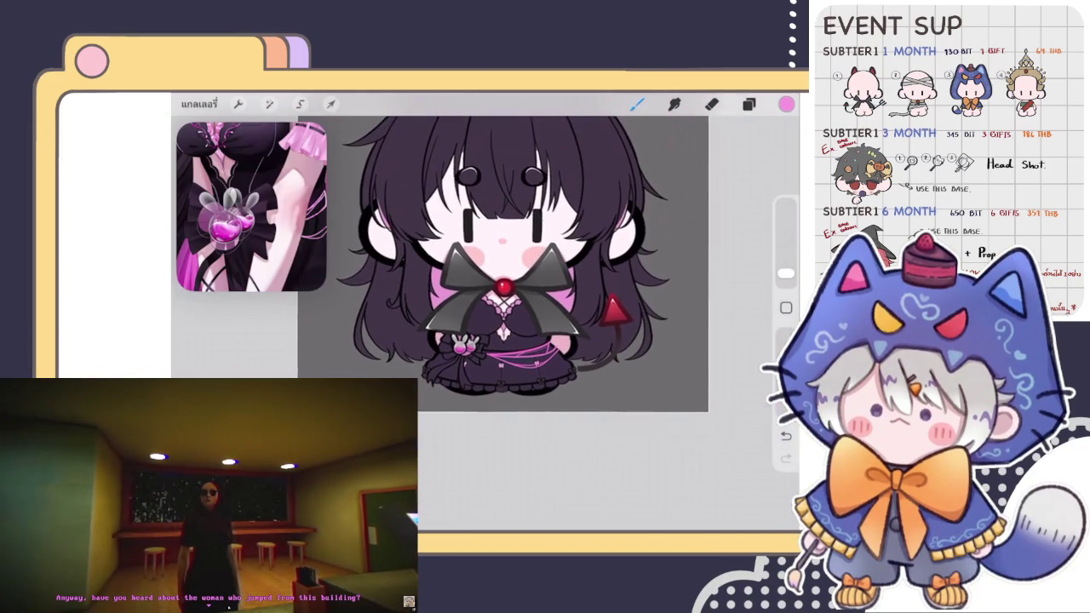
pyautogui.scroll(5, 464, 341)
pyautogui.scroll(5, 464, 341)
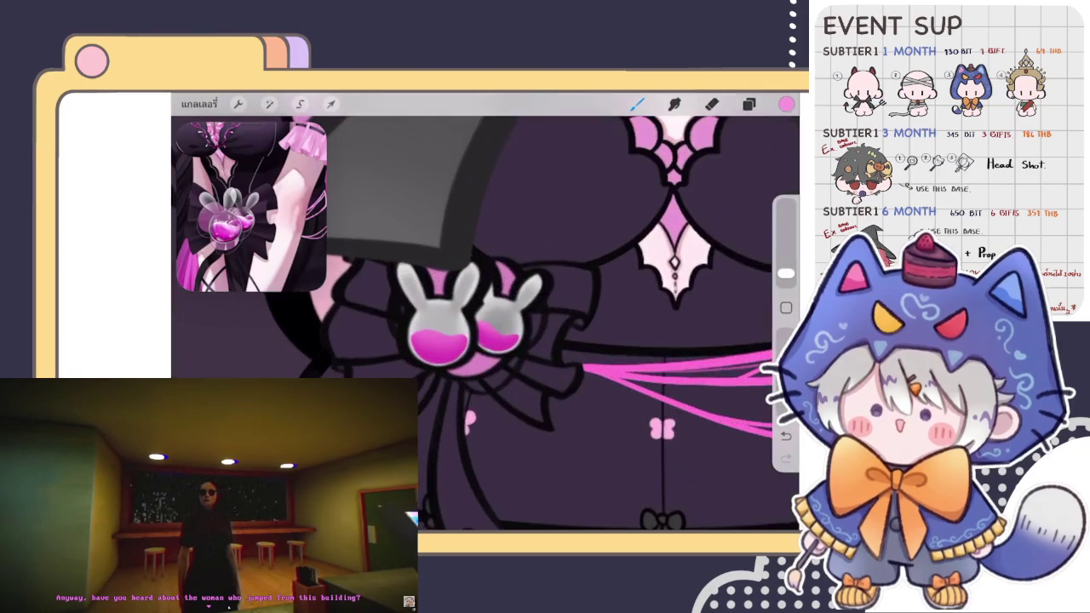
pyautogui.click(749, 104)
pyautogui.scroll(-5, 664, 341)
pyautogui.scroll(2, 664, 340)
pyautogui.scroll(3, 664, 341)
pyautogui.scroll(-2, 665, 341)
pyautogui.scroll(-2, 665, 341)
pyautogui.scroll(-2, 665, 340)
pyautogui.scroll(-2, 664, 341)
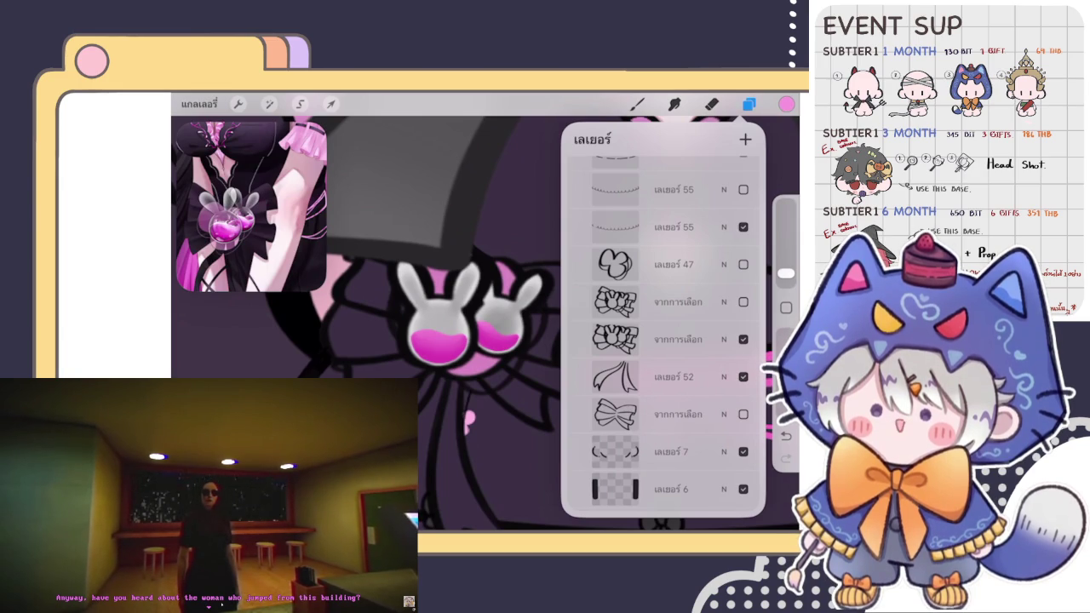
# Step: Select the bow outline layer and pick a dark paint colour
pyautogui.click(647, 339)
pyautogui.click(647, 339)
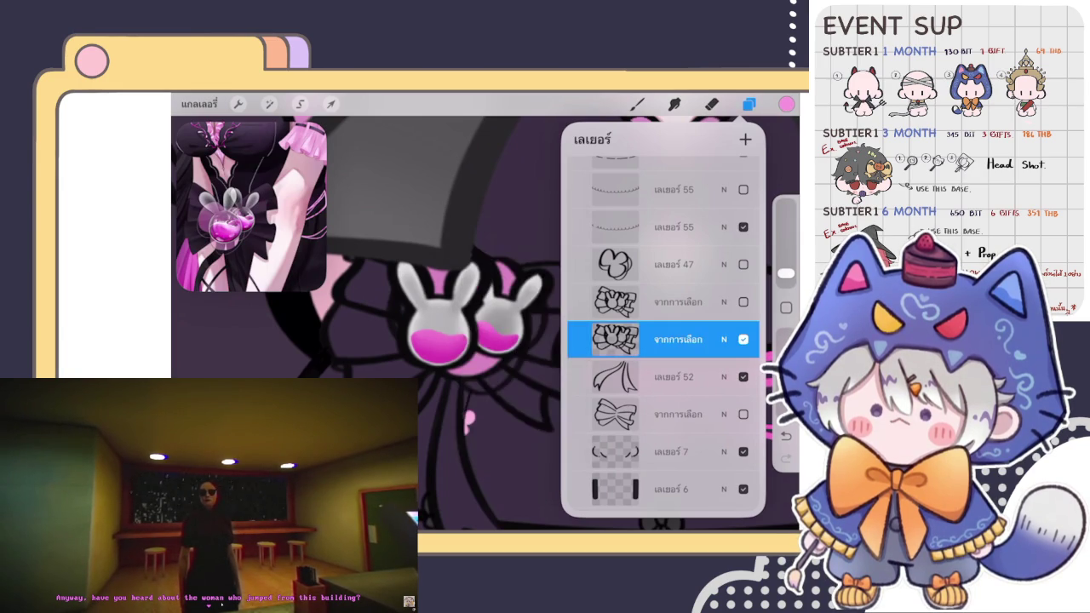
pyautogui.scroll(2, 366, 323)
pyautogui.click(786, 104)
pyautogui.moveTo(634, 223); pyautogui.dragTo(611, 269)
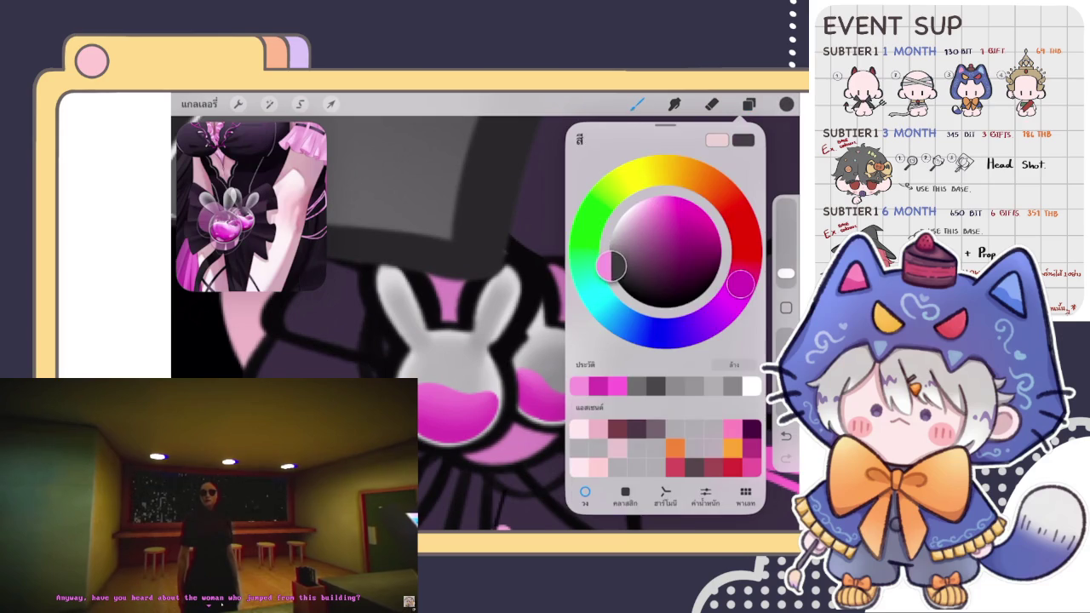
pyautogui.click(477, 313)
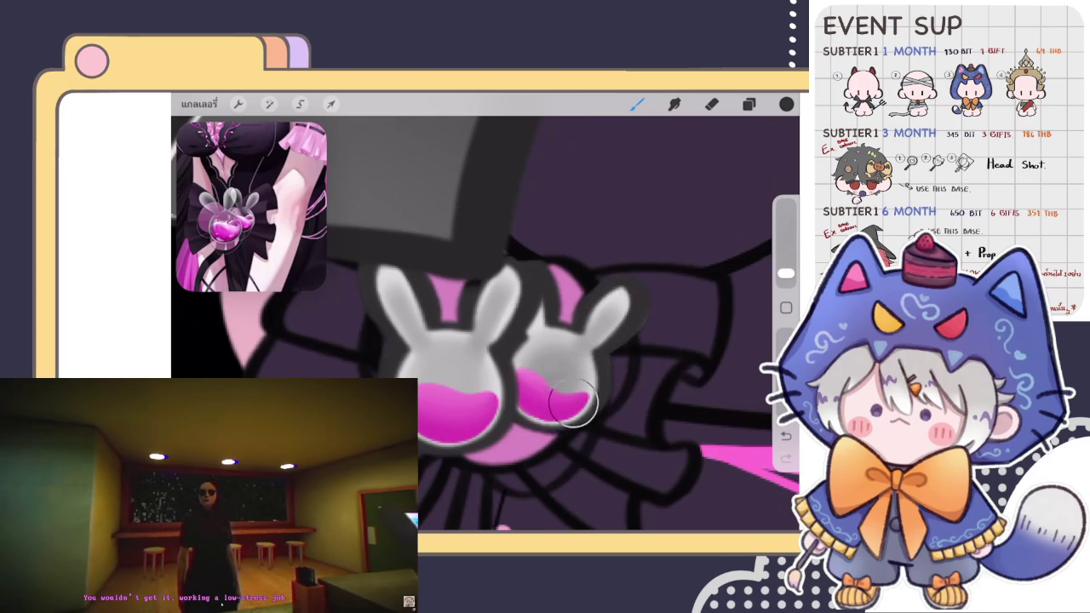
# Step: Pick a vivid magenta and paint inside the left bunny charm's ear with the brush
pyautogui.scroll(-5, 545, 333)
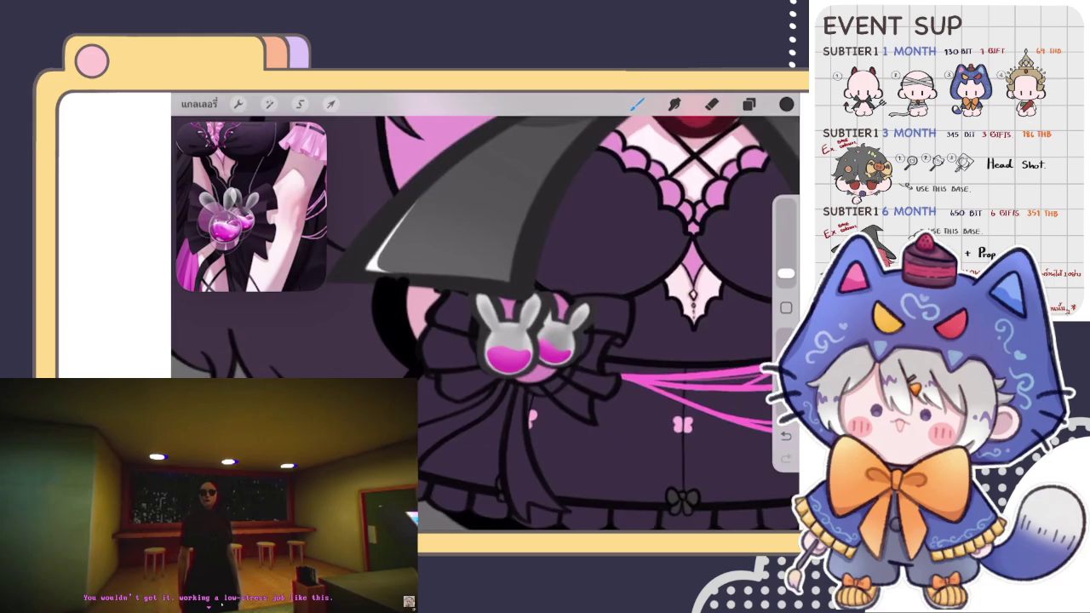
pyautogui.scroll(3, 528, 332)
pyautogui.scroll(2, 528, 332)
pyautogui.click(786, 104)
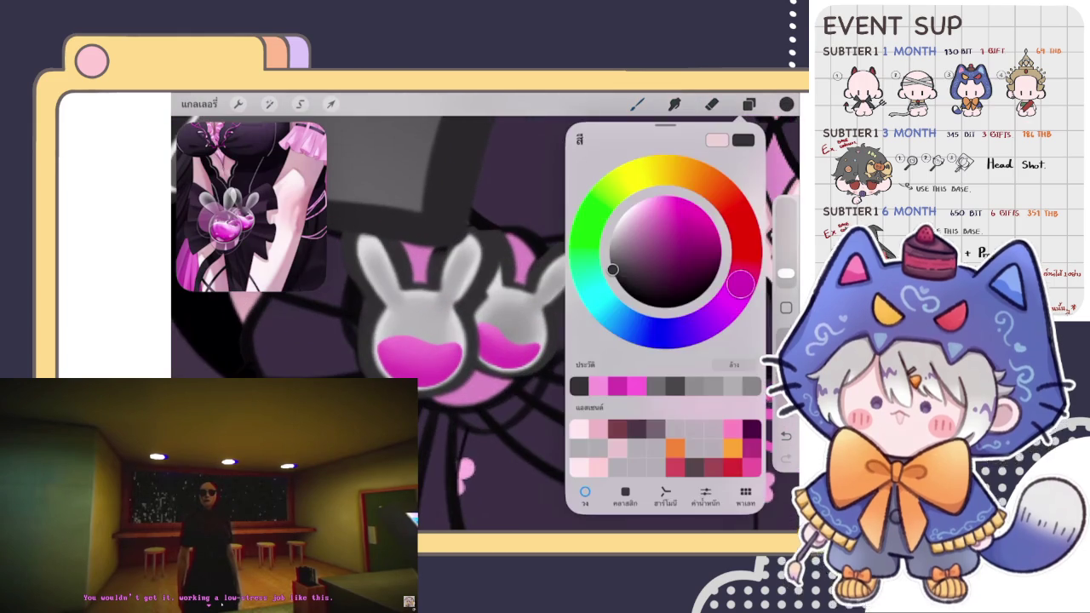
pyautogui.moveTo(613, 269); pyautogui.dragTo(613, 271)
pyautogui.click(637, 103)
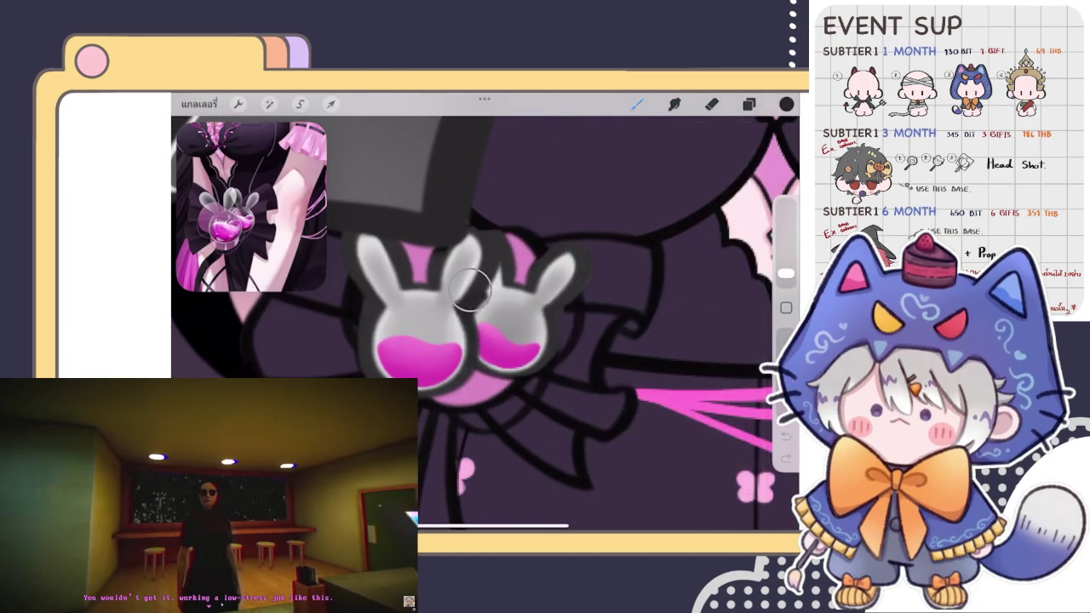
pyautogui.moveTo(422, 271); pyautogui.dragTo(411, 252)
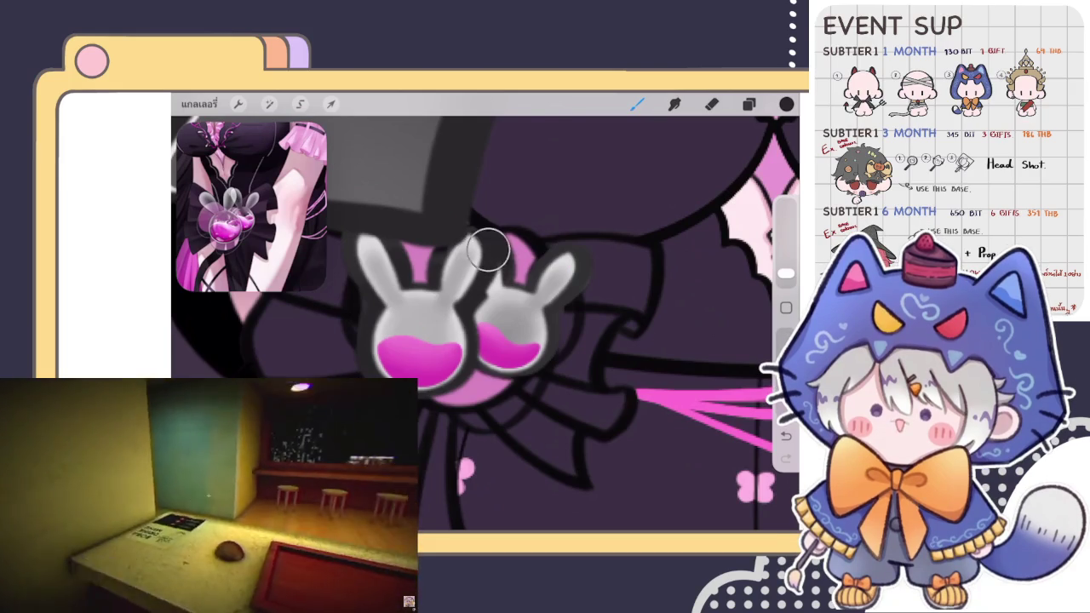
pyautogui.scroll(-3, 492, 258)
pyautogui.scroll(3, 516, 275)
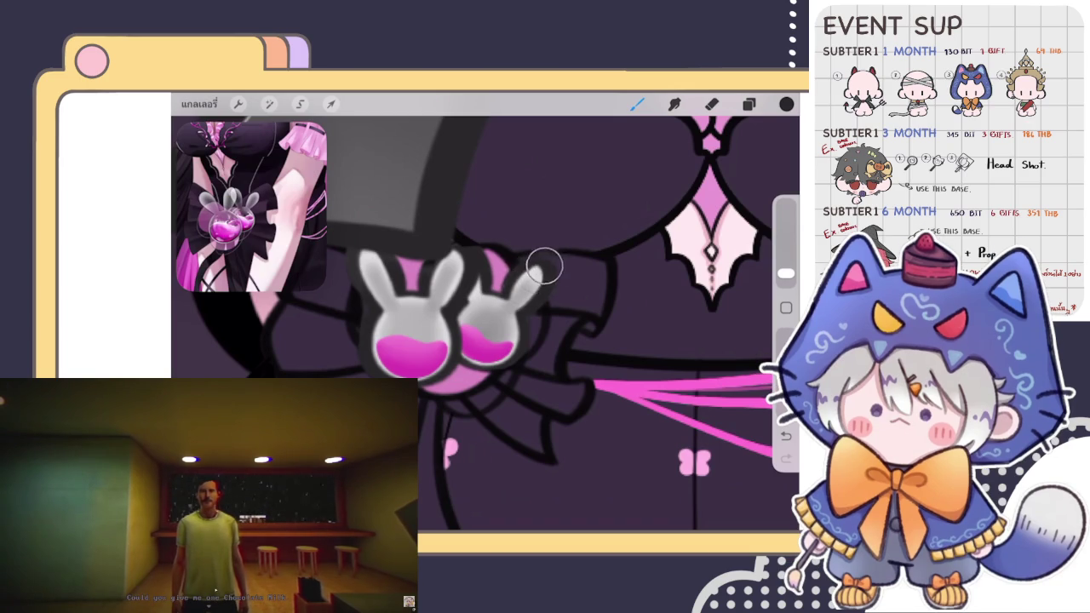
# Step: Move up to the head and work on the white bunny ears on layer 73 above the horns
pyautogui.scroll(-5, 485, 281)
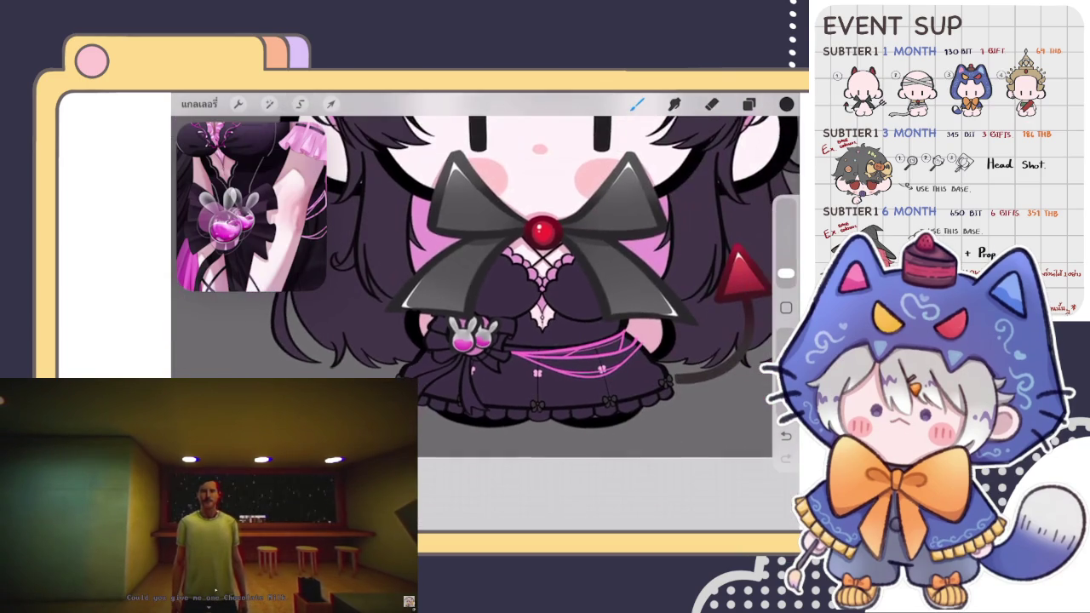
pyautogui.scroll(-2, 485, 281)
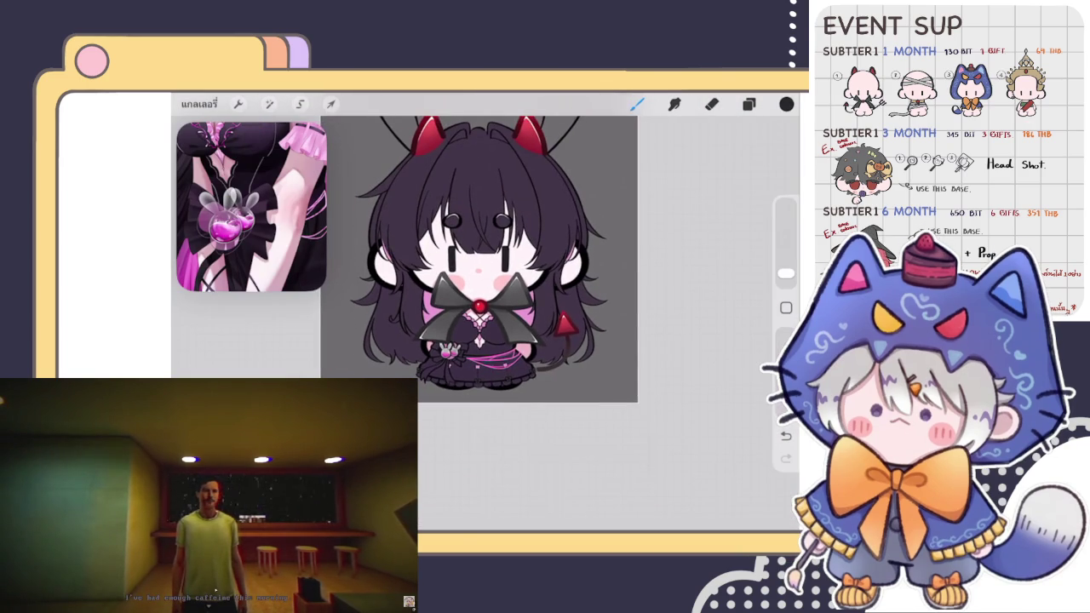
pyautogui.scroll(3, 485, 281)
pyautogui.scroll(2, 485, 282)
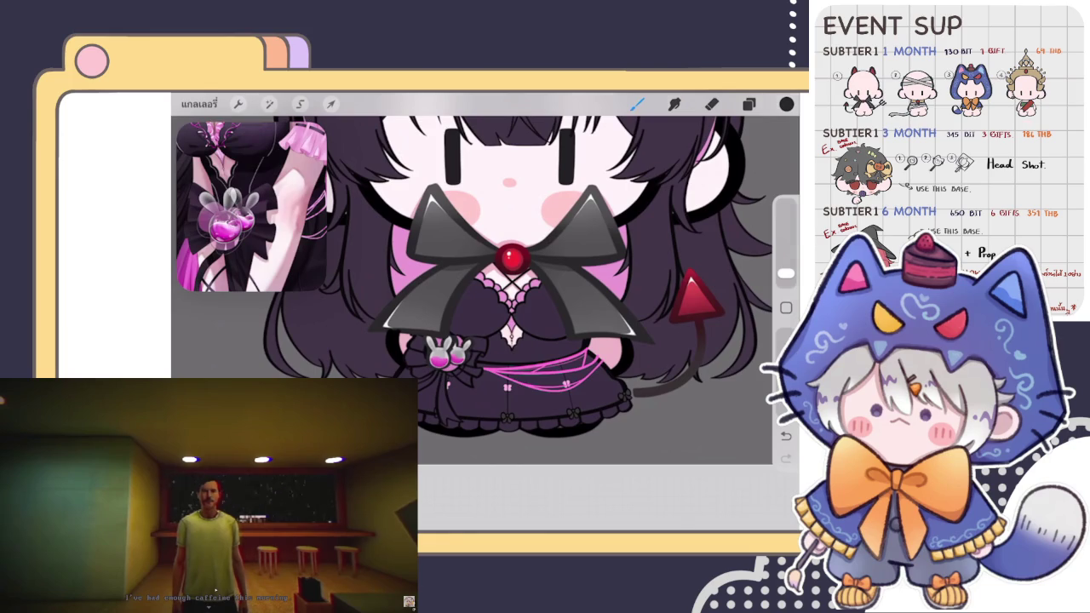
pyautogui.scroll(3, 443, 341)
pyautogui.scroll(3, 443, 341)
pyautogui.click(749, 104)
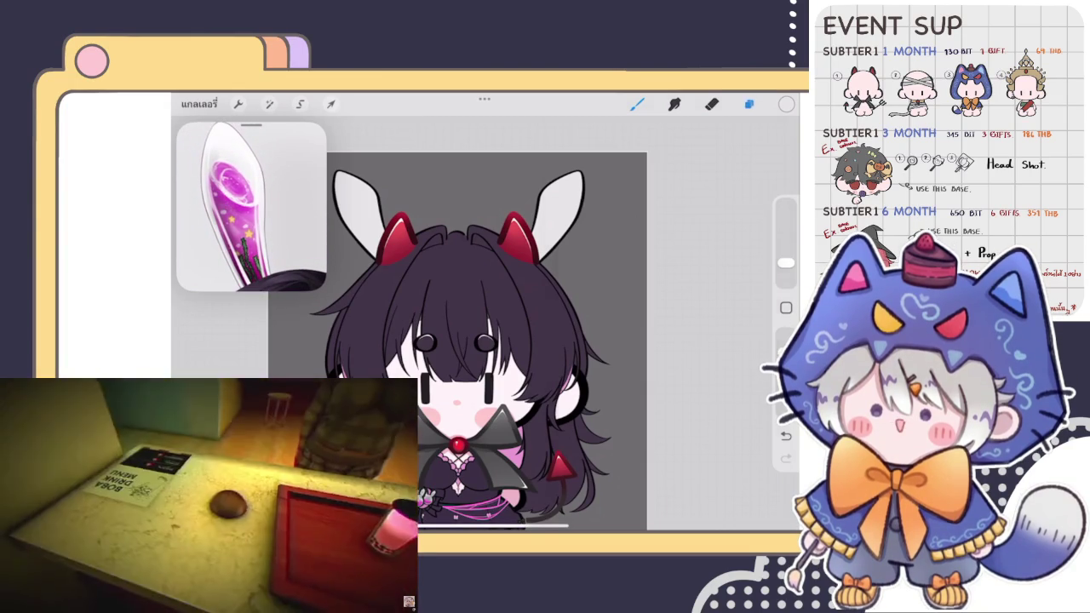
pyautogui.scroll(5, 401, 324)
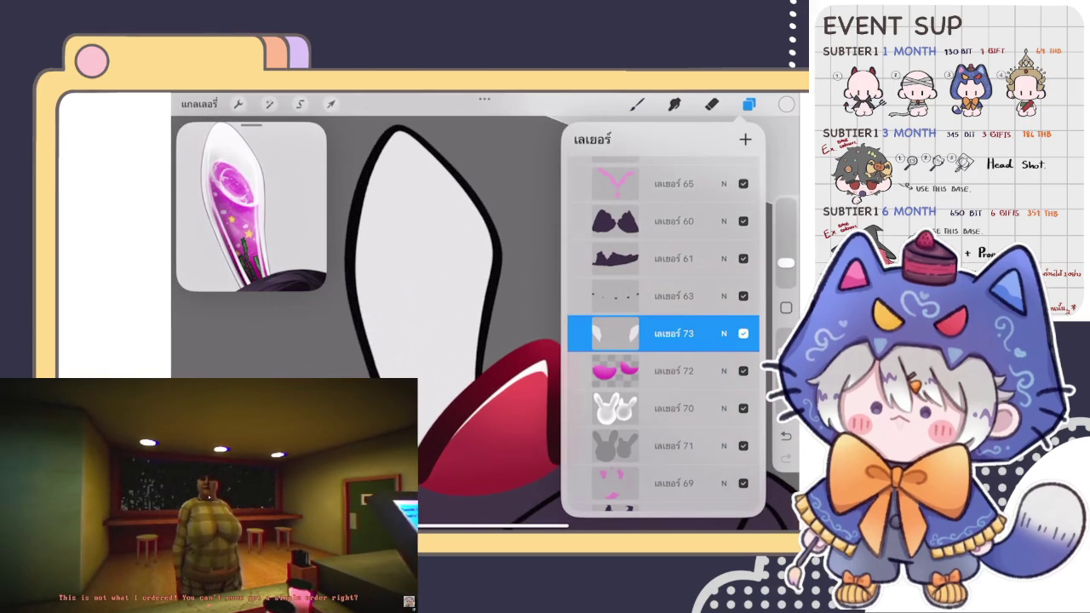
# Step: Erase the stray grey smudge inside the ear with a smaller eraser
pyautogui.click(712, 104)
pyautogui.moveTo(785, 264); pyautogui.dragTo(786, 271)
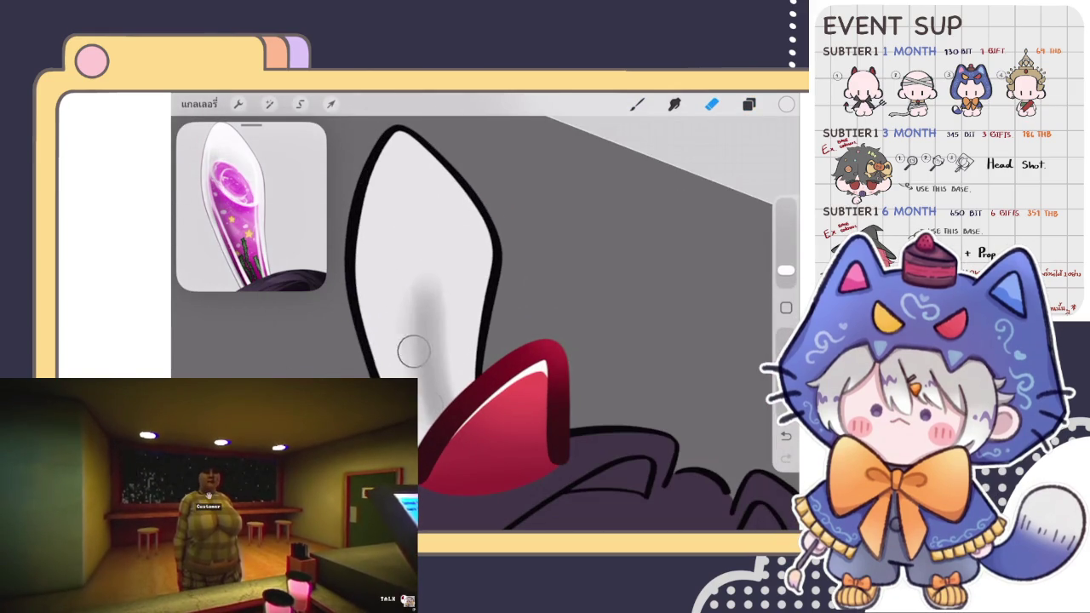
pyautogui.moveTo(421, 281); pyautogui.dragTo(425, 373)
pyautogui.click(673, 104)
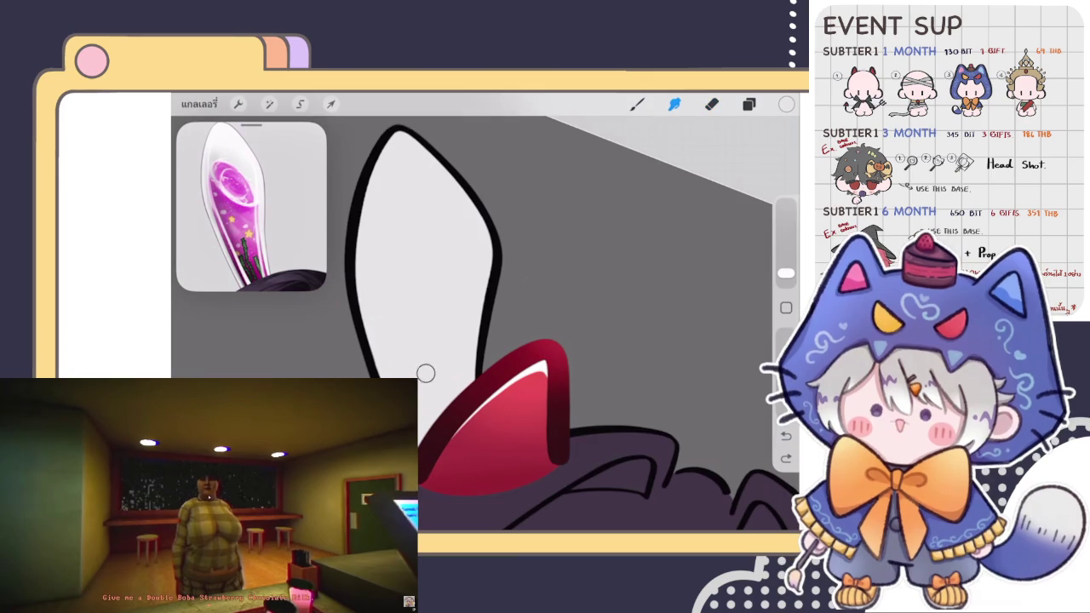
pyautogui.hotkey('ctrl', 'z')
# Step: Blend soft grey shading along the ear's inner edge with the Smudge tool
pyautogui.click(785, 270)
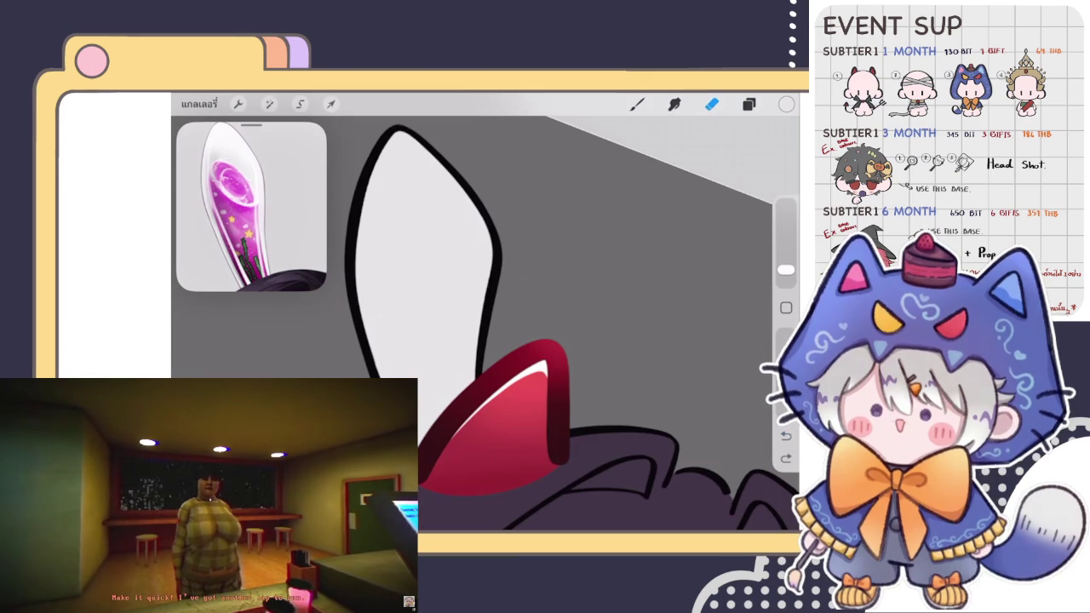
pyautogui.moveTo(422, 293)
pyautogui.mouseDown()
pyautogui.moveTo(430, 375)
pyautogui.moveTo(422, 205)
pyautogui.moveTo(439, 311)
pyautogui.moveTo(418, 205)
pyautogui.mouseUp()
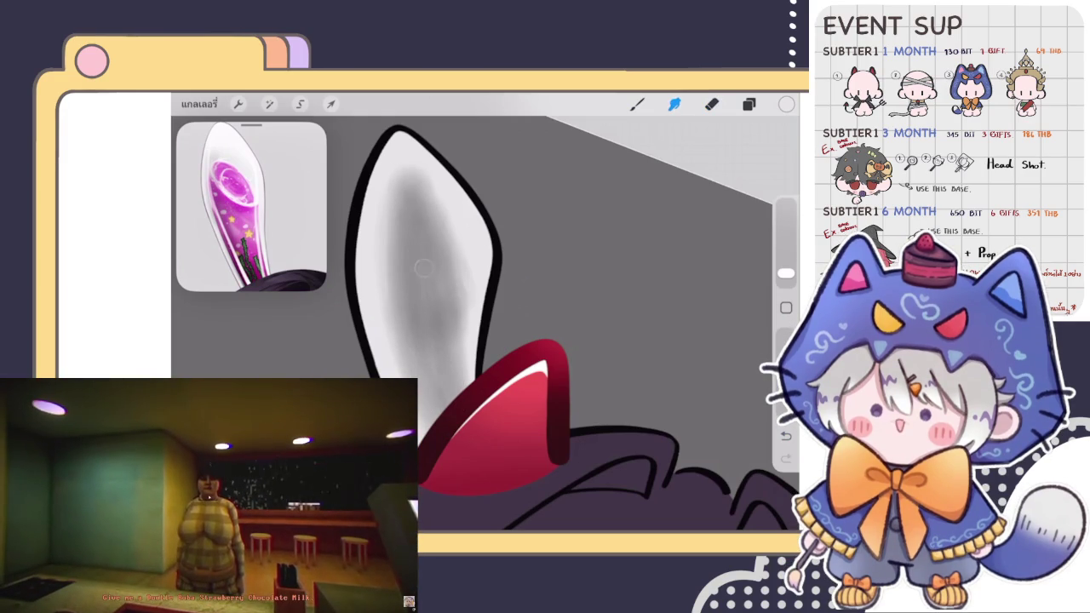
pyautogui.moveTo(785, 272); pyautogui.dragTo(786, 269)
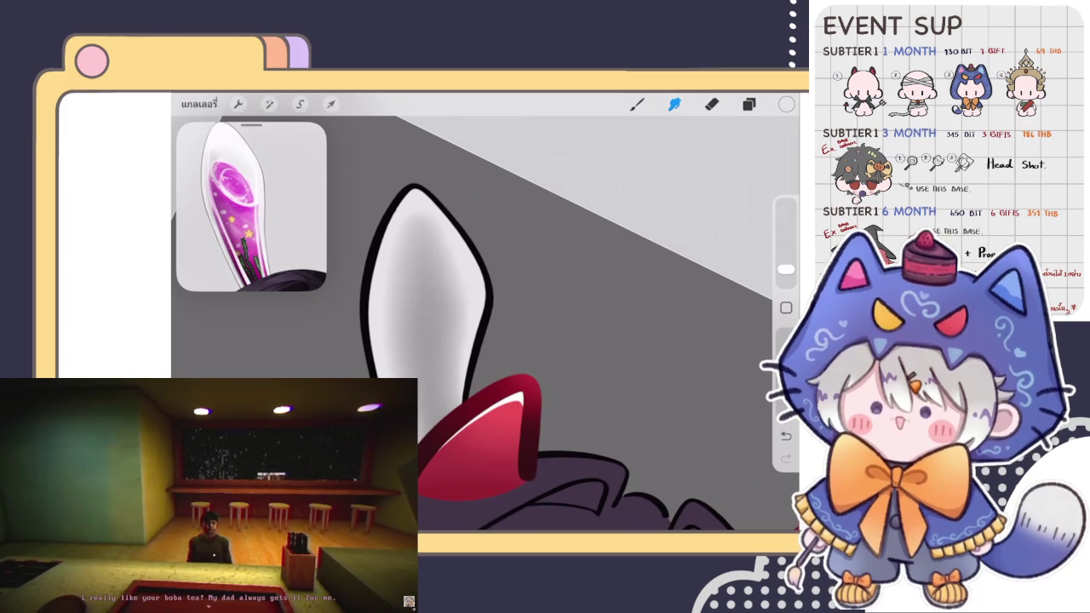
pyautogui.scroll(-2, 579, 324)
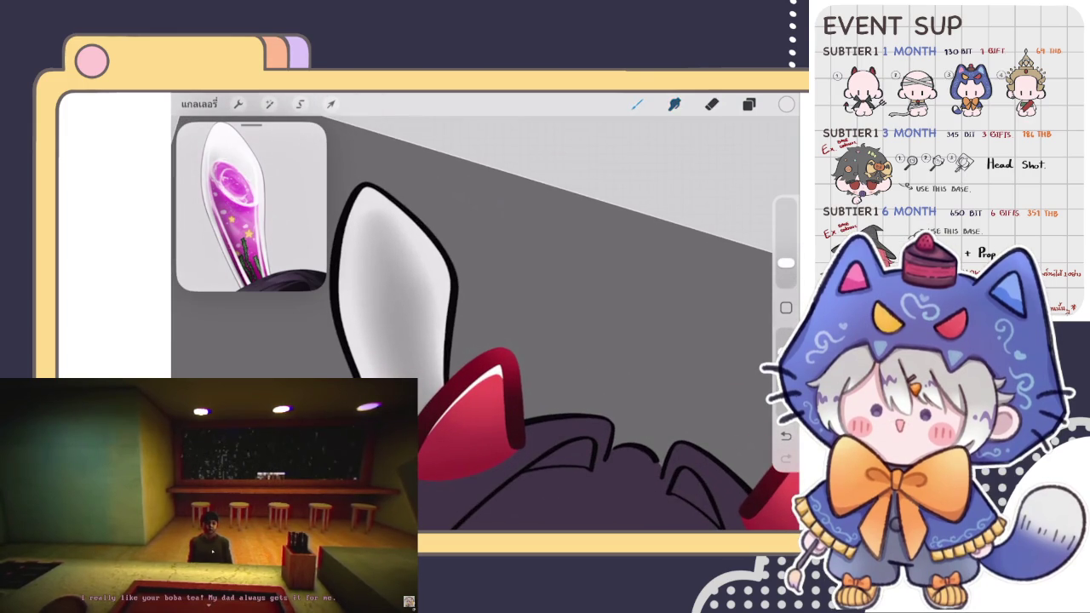
pyautogui.click(787, 104)
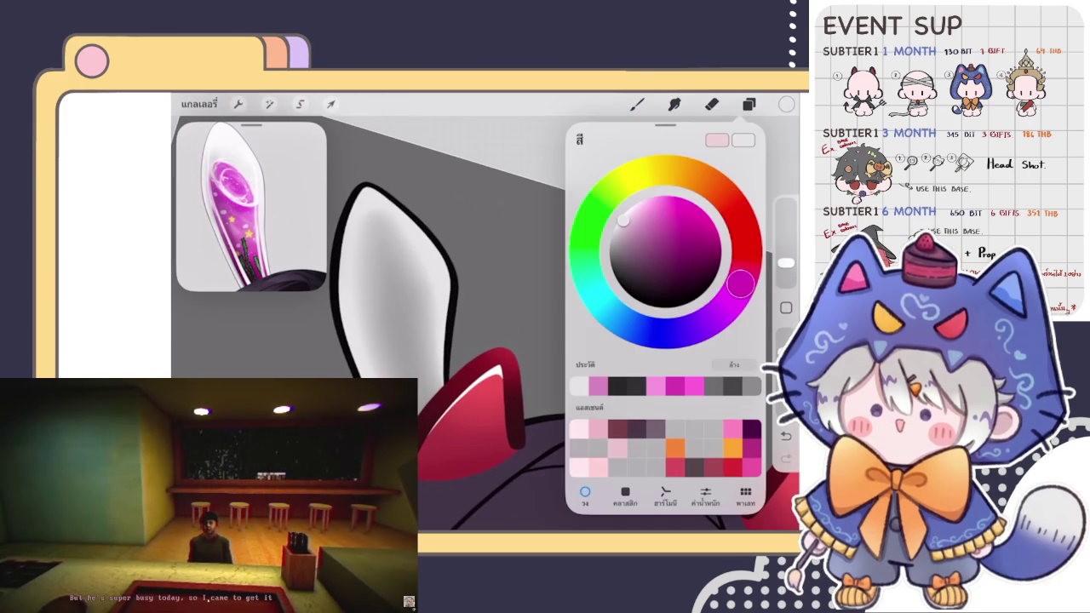
# Step: Add a new layer and paint a bright white highlight down the ear's inner left side
pyautogui.click(749, 104)
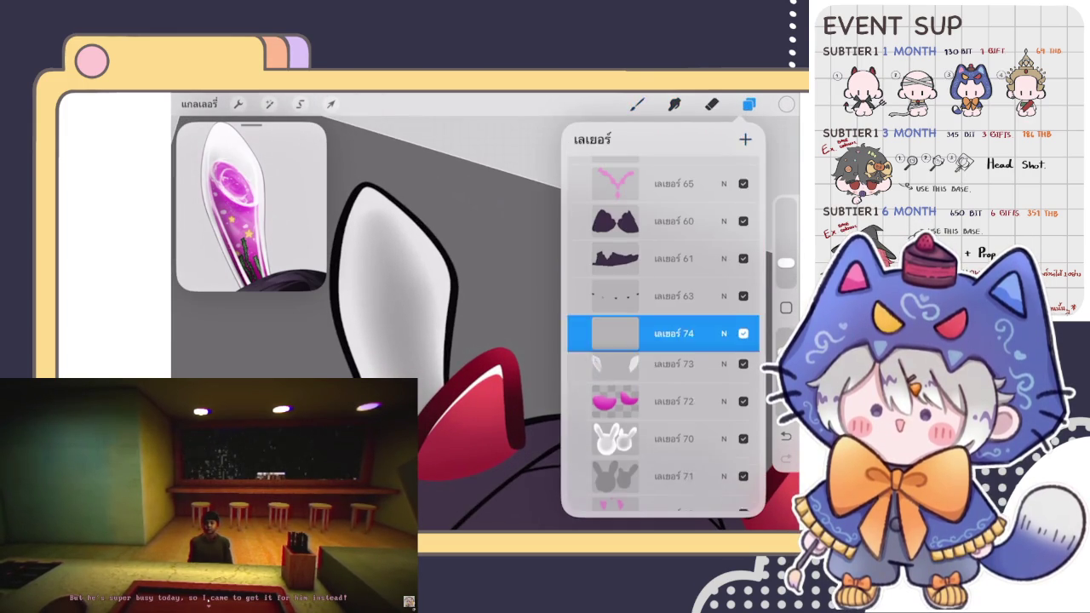
pyautogui.click(637, 104)
pyautogui.click(637, 104)
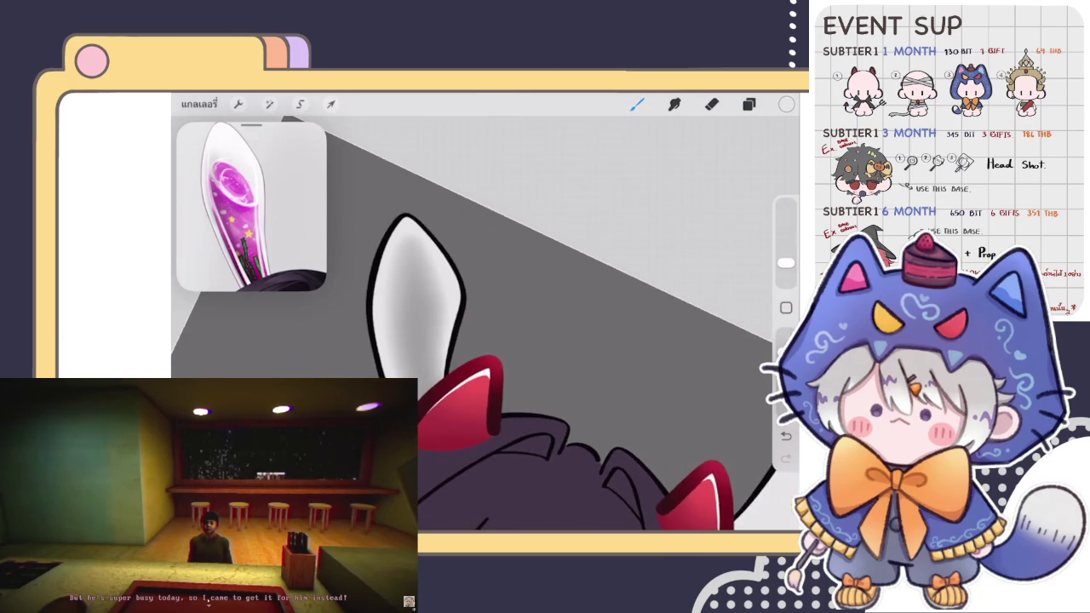
pyautogui.scroll(3, 486, 324)
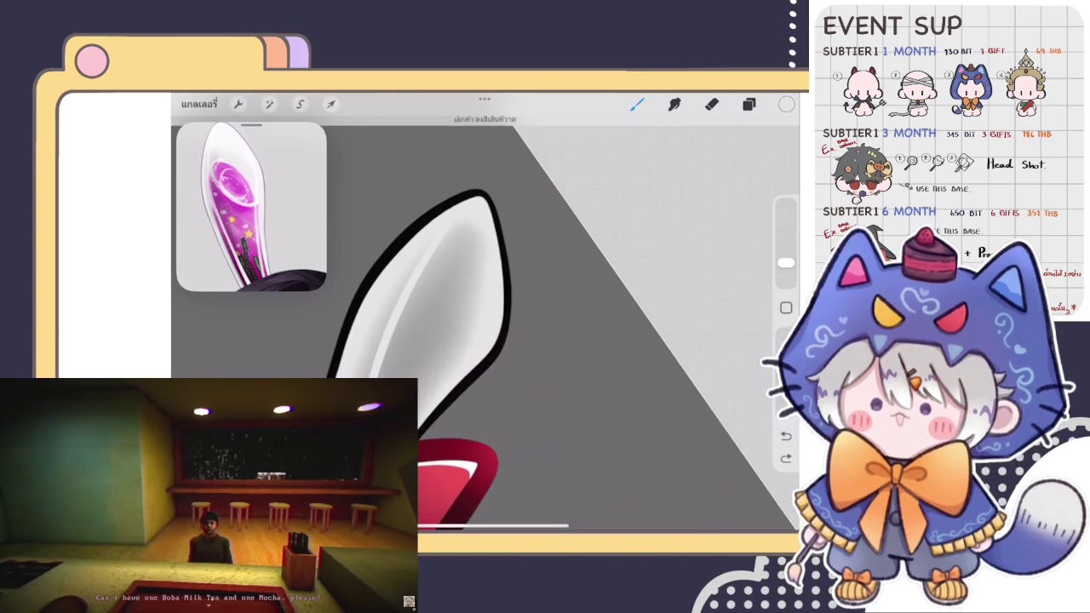
pyautogui.scroll(-3, 486, 324)
pyautogui.scroll(2, 486, 324)
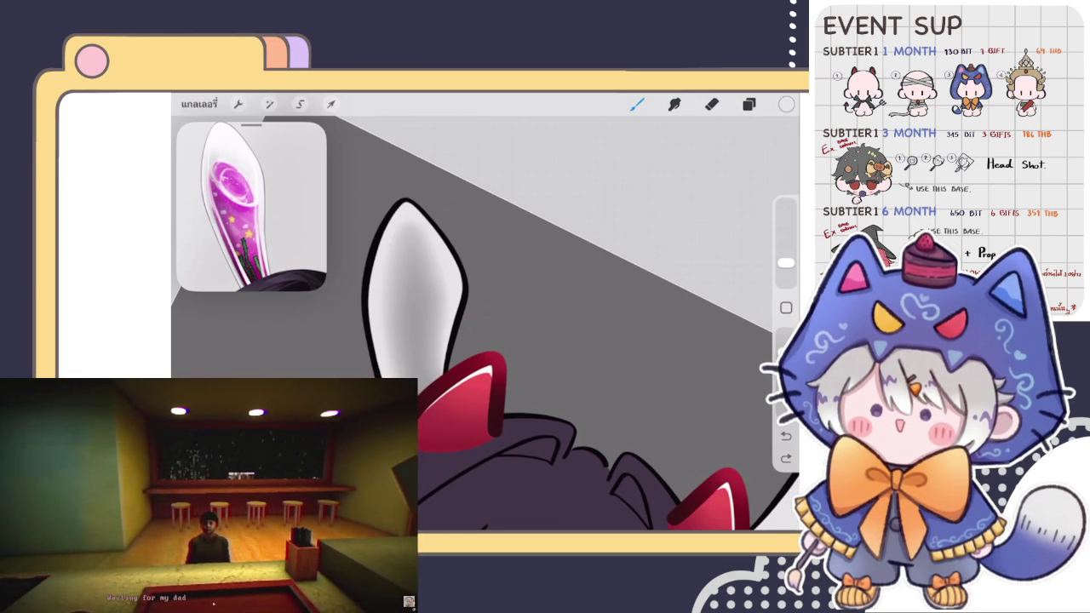
pyautogui.scroll(3, 553, 312)
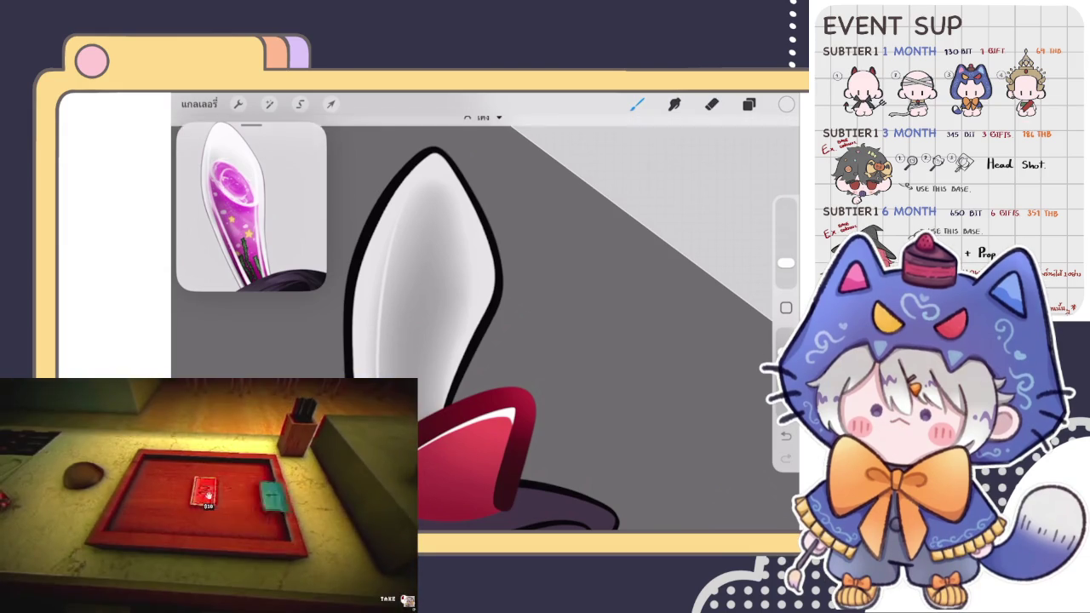
# Step: Undo the last two strokes and paint a thin white highlight along the ear's right edge
pyautogui.scroll(-3, 486, 323)
pyautogui.scroll(2, 485, 324)
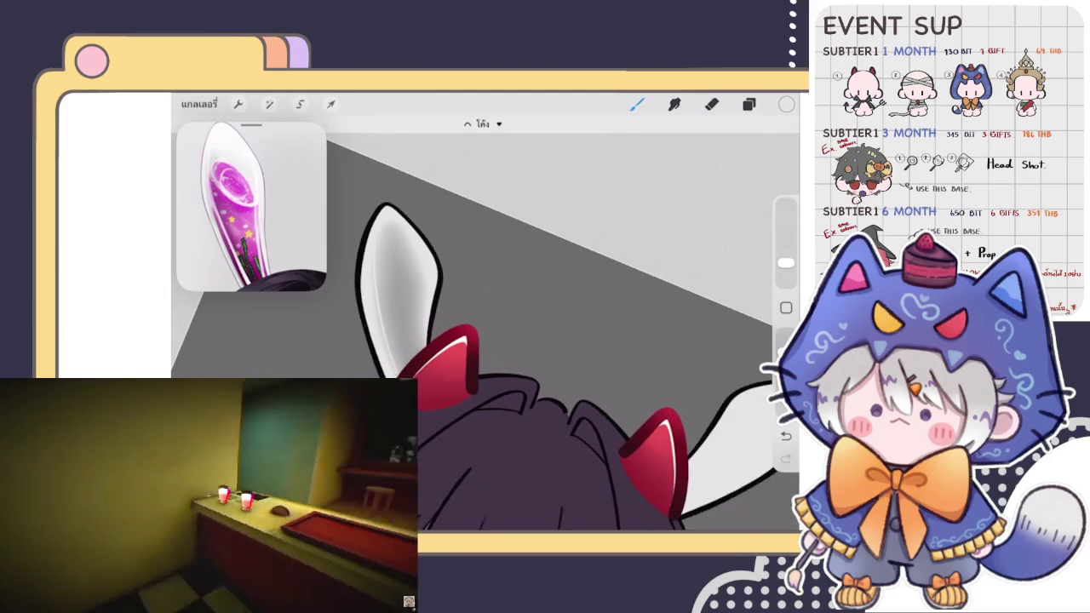
pyautogui.scroll(1, 485, 323)
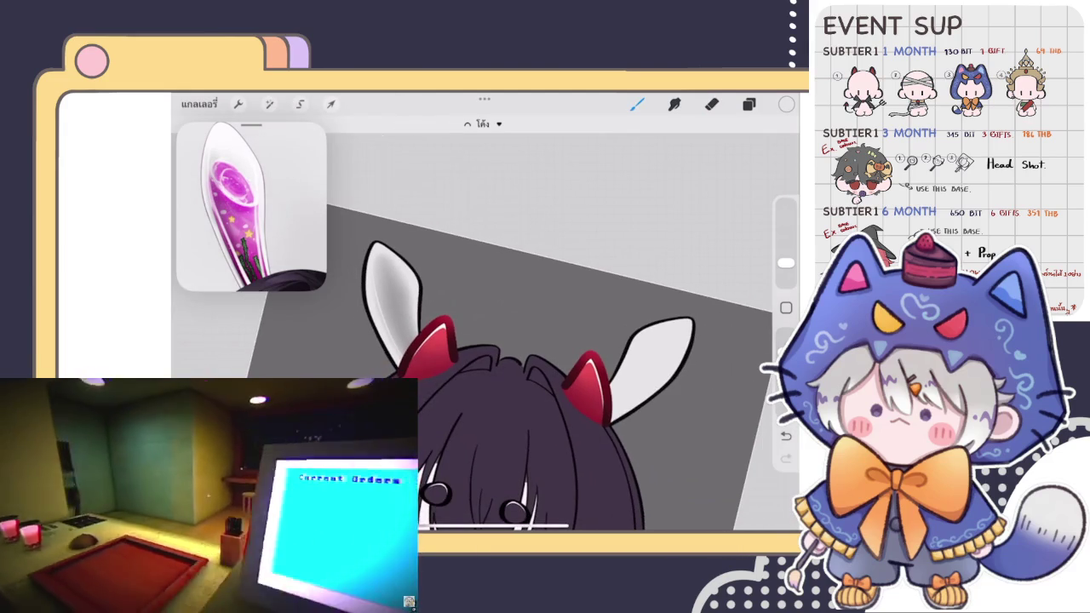
pyautogui.scroll(1, 486, 324)
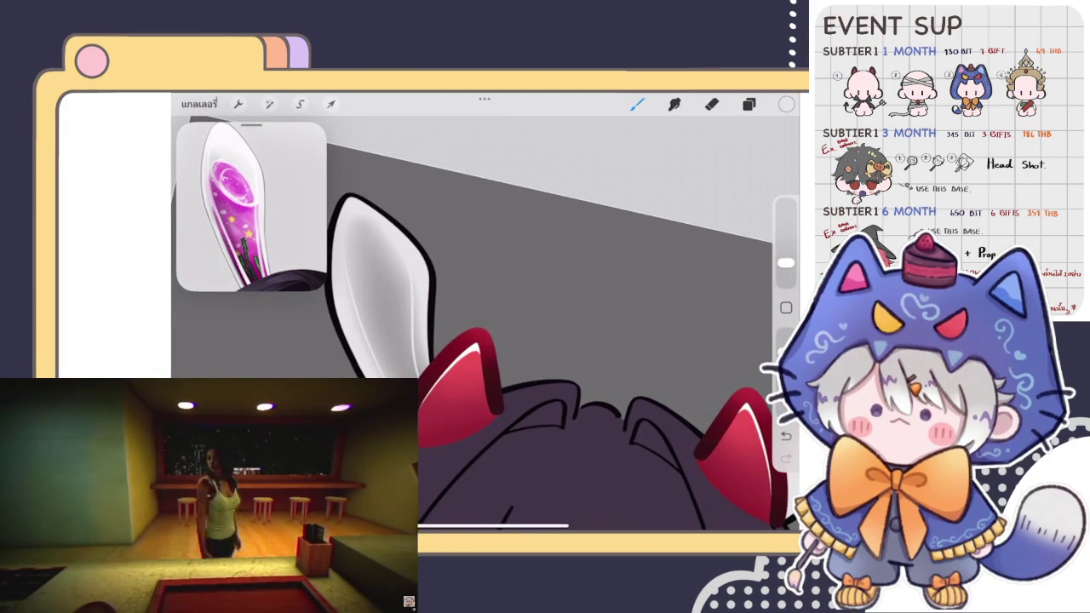
pyautogui.hotkey('ctrl', 'z')
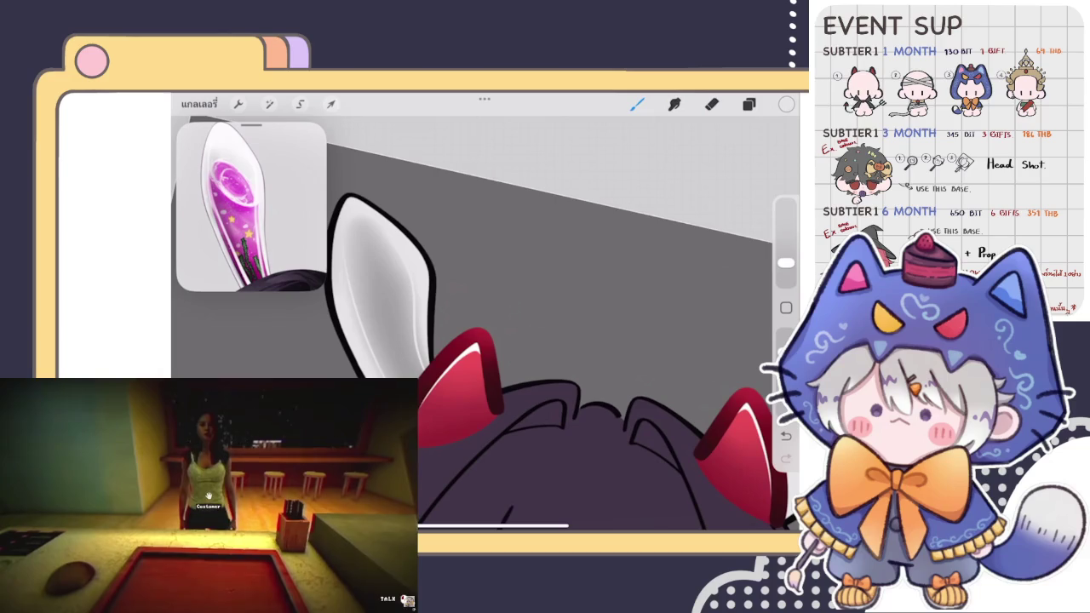
pyautogui.hotkey('ctrl', 'z')
pyautogui.moveTo(413, 277); pyautogui.dragTo(418, 353)
# Step: Switch to layer 73, pick vivid magenta, and lay a test stroke inside the left ear
pyautogui.scroll(-5, 528, 358)
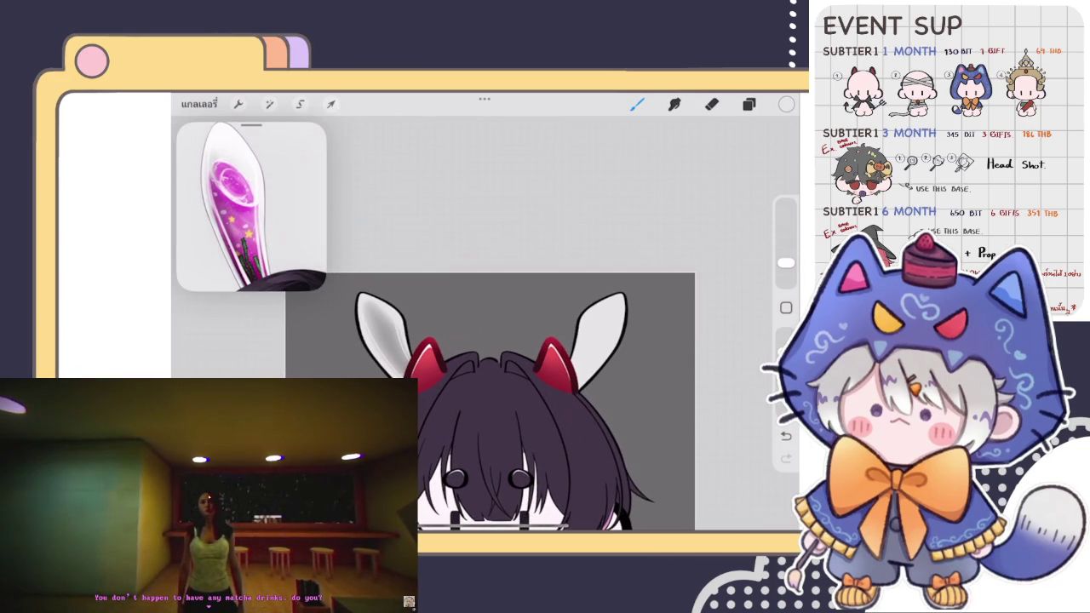
pyautogui.scroll(-1, 511, 392)
pyautogui.scroll(5, 477, 341)
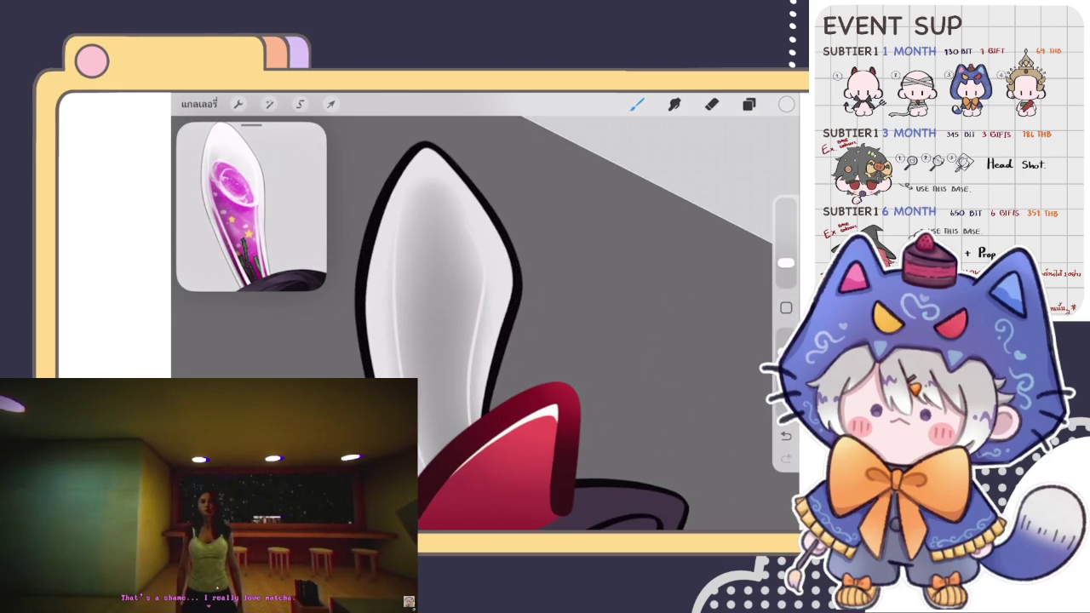
pyautogui.click(749, 104)
pyautogui.click(673, 371)
pyautogui.click(638, 104)
pyautogui.click(786, 104)
pyautogui.click(674, 386)
pyautogui.moveTo(428, 323); pyautogui.dragTo(441, 405)
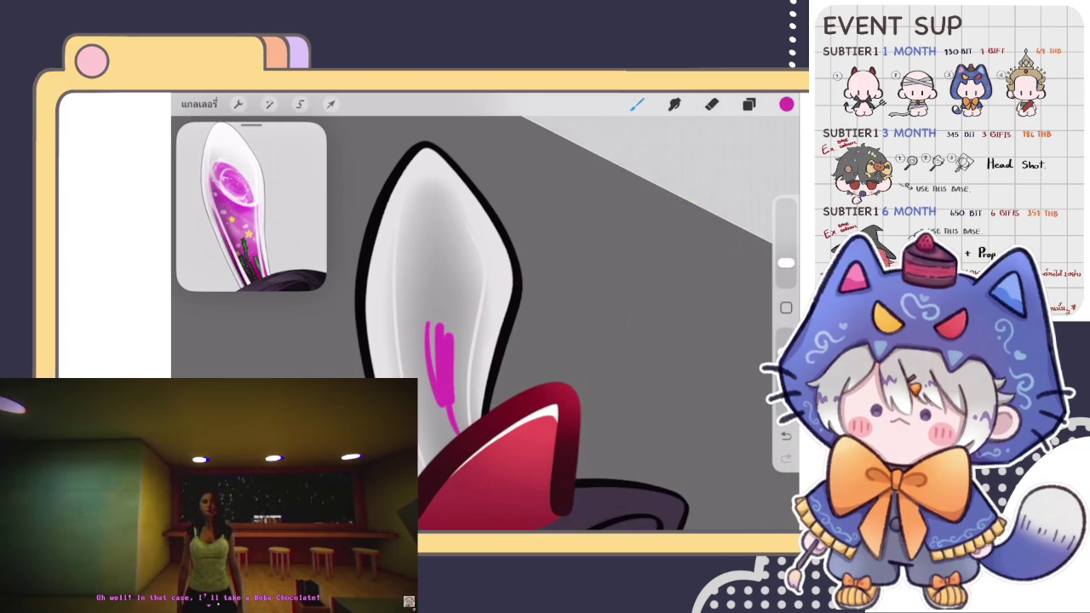
pyautogui.hotkey('ctrl', 'z')
pyautogui.scroll(2, 486, 324)
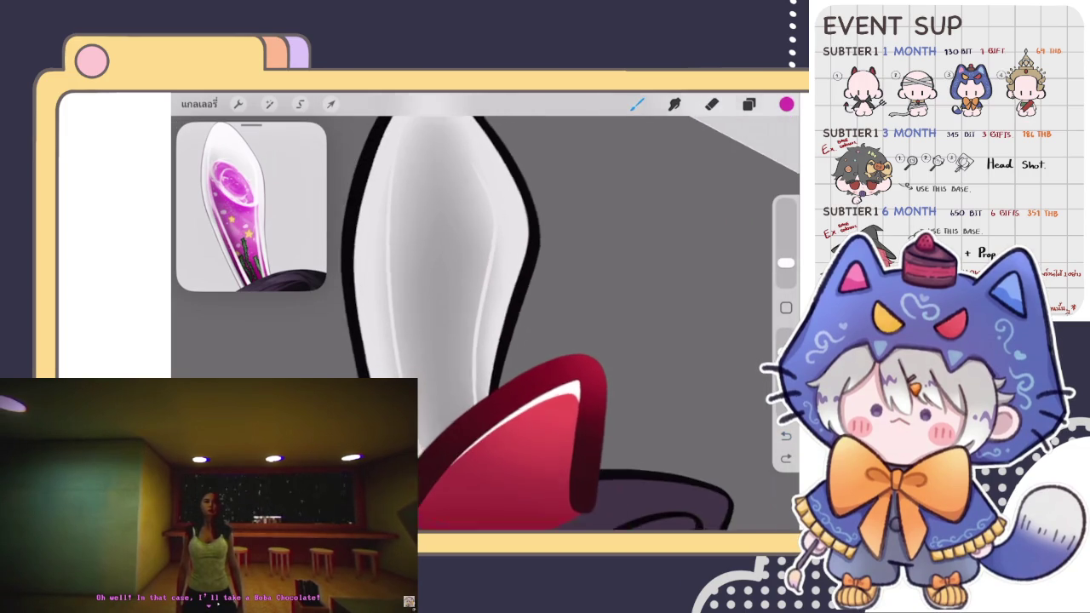
pyautogui.scroll(-1, 529, 324)
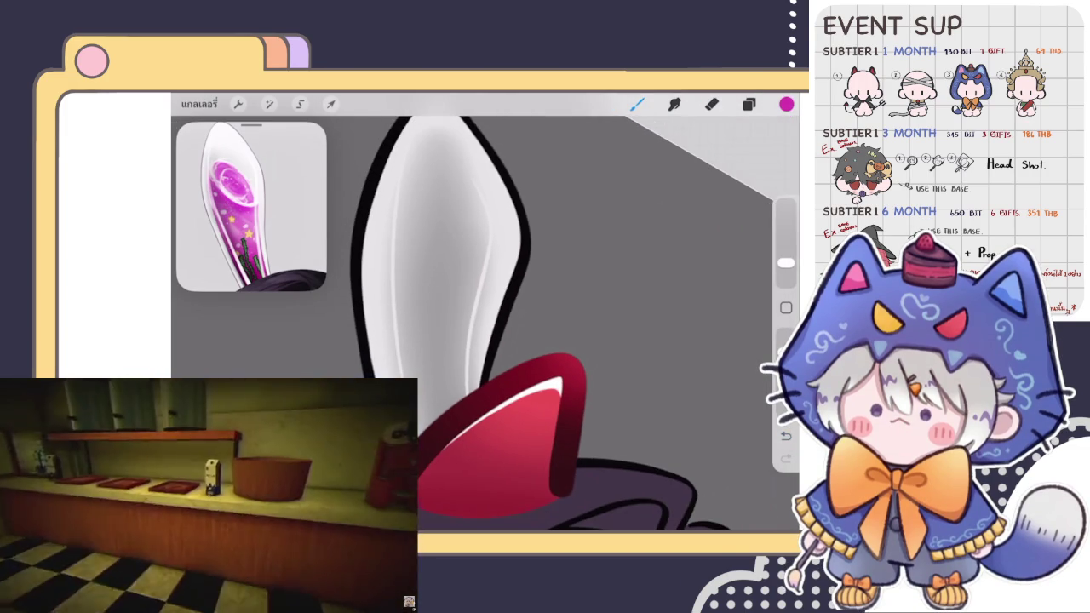
pyautogui.click(786, 103)
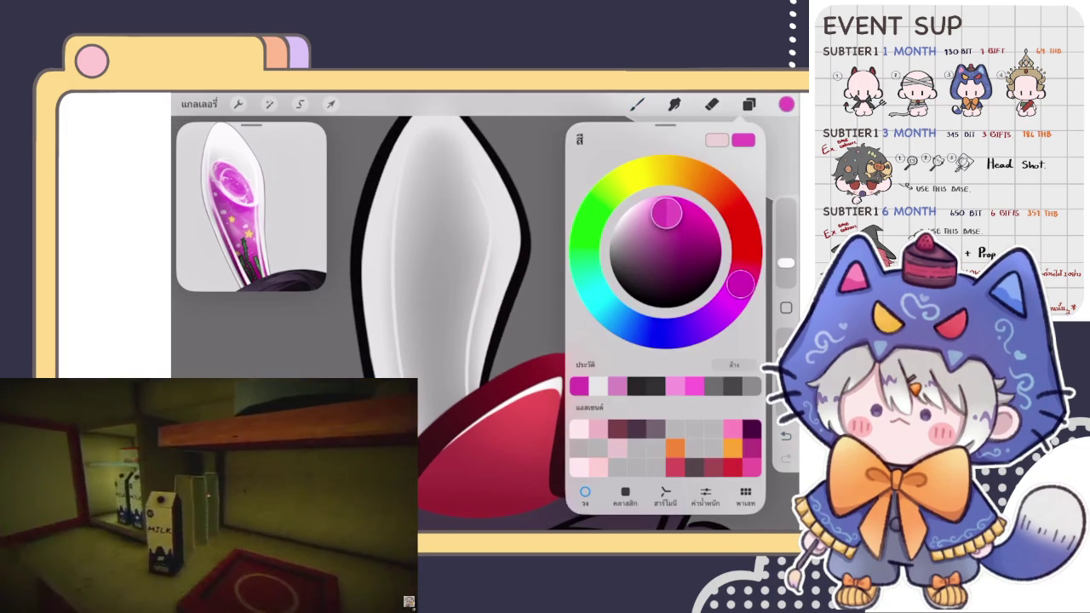
pyautogui.click(468, 298)
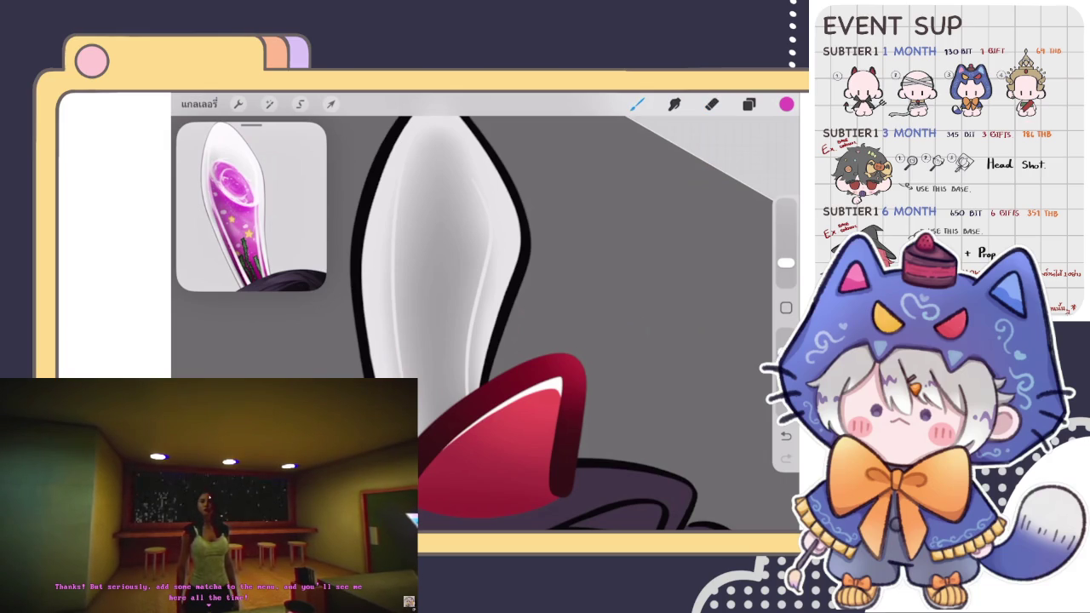
pyautogui.moveTo(386, 312)
pyautogui.mouseDown()
pyautogui.moveTo(390, 224)
pyautogui.moveTo(413, 167)
pyautogui.mouseUp()
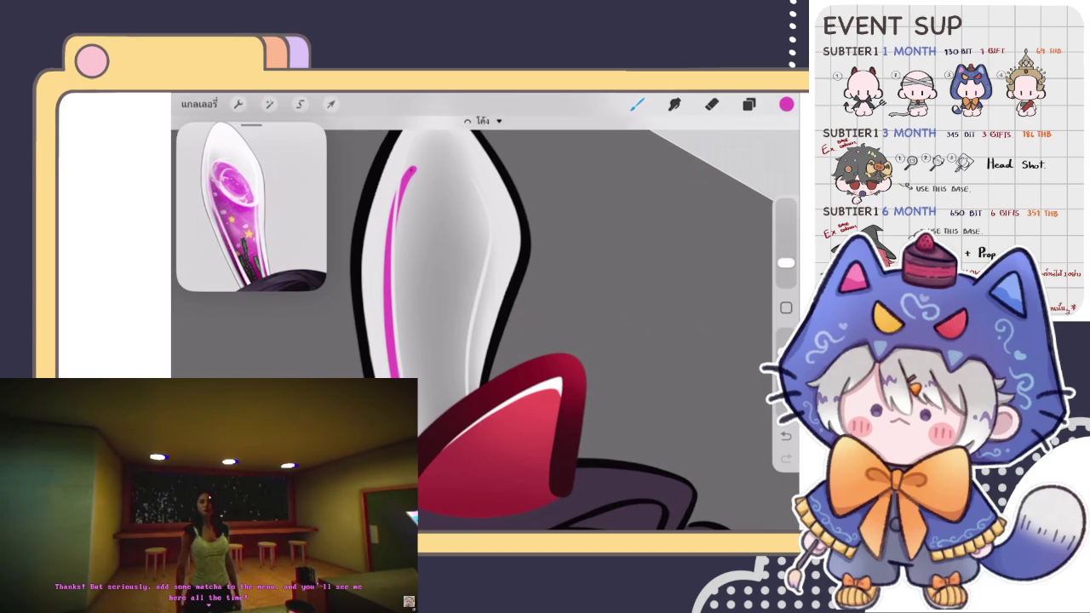
# Step: Continue the magenta line around the ear tip and thicken its lower end into a crescent
pyautogui.moveTo(412, 169); pyautogui.dragTo(460, 206)
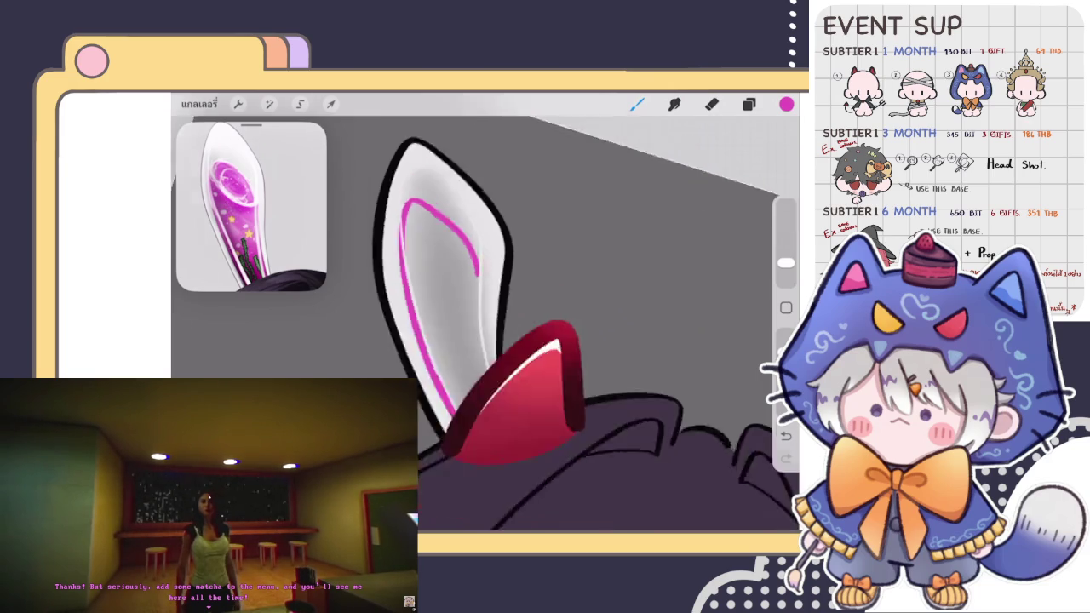
pyautogui.moveTo(477, 255); pyautogui.dragTo(528, 358)
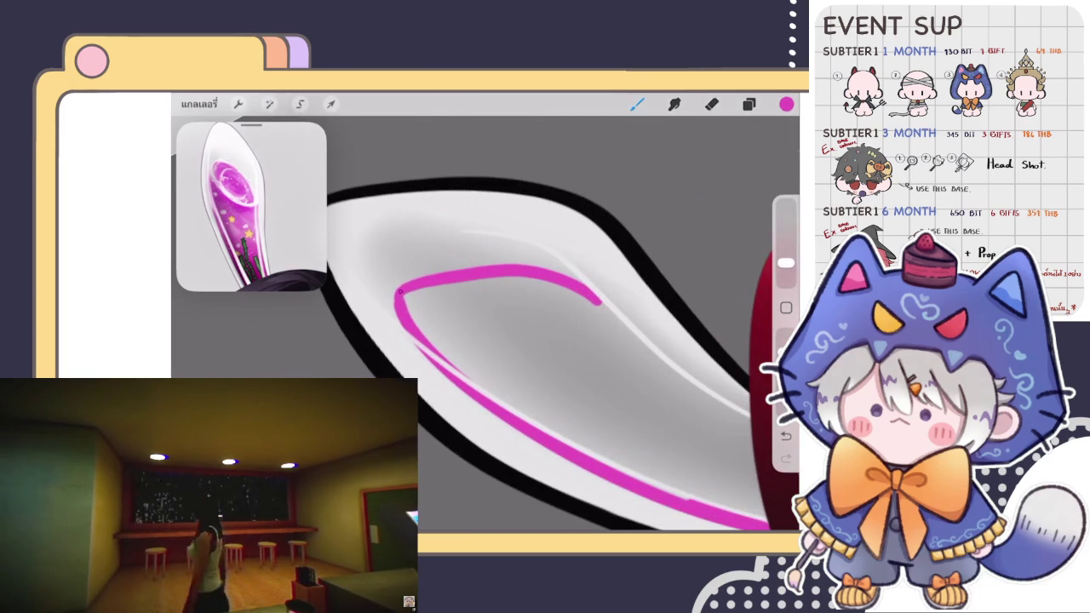
pyautogui.moveTo(420, 282); pyautogui.dragTo(424, 337)
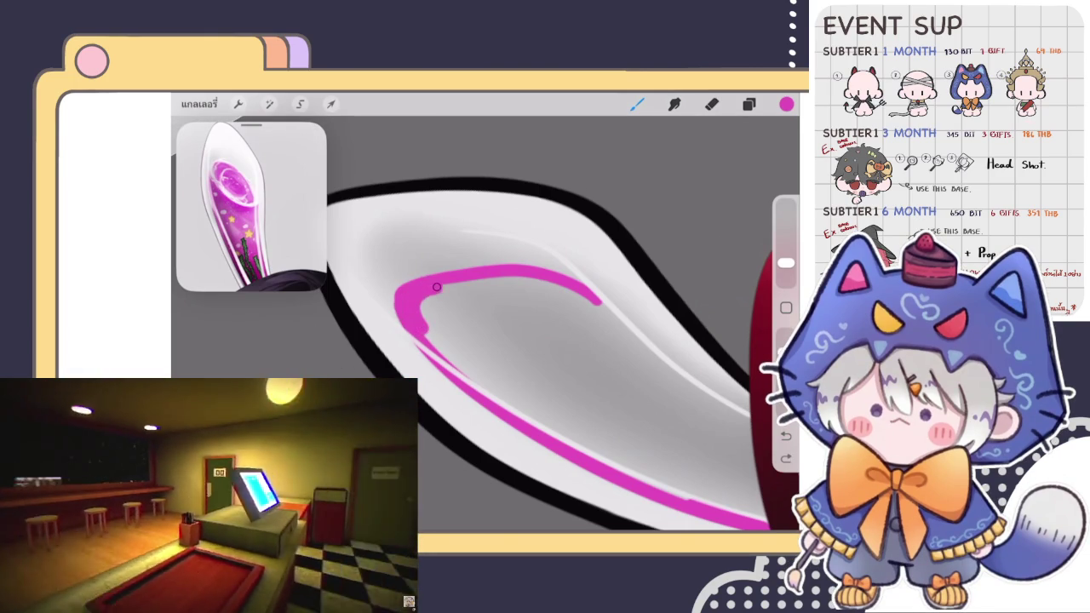
# Step: Undo and redo the lower magenta stroke to compare, then switch to the eraser
pyautogui.scroll(-5, 485, 324)
pyautogui.scroll(3, 485, 323)
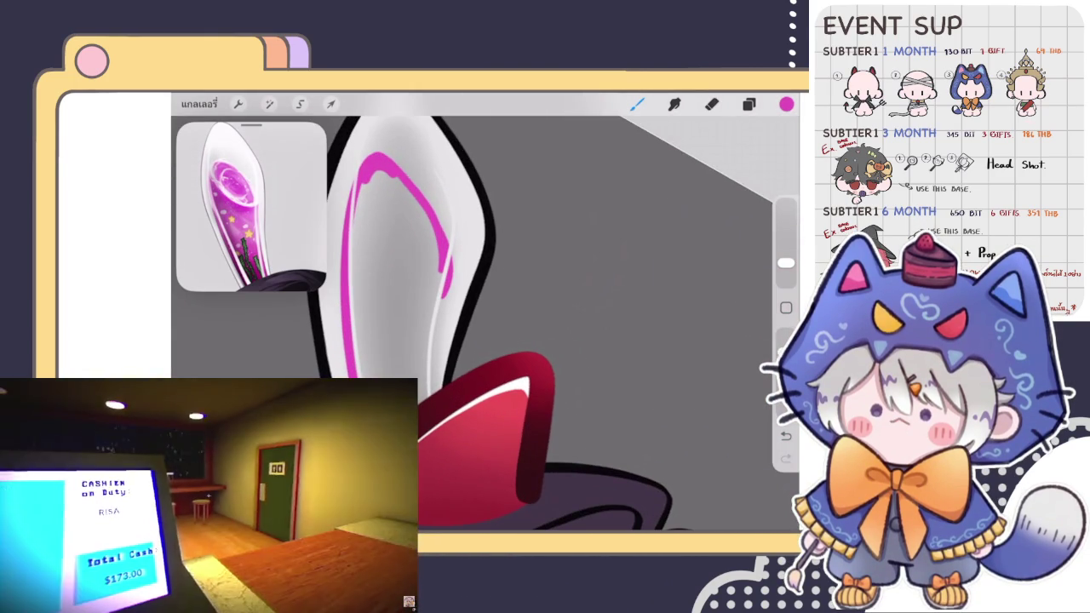
pyautogui.hotkey('ctrl', 'z')
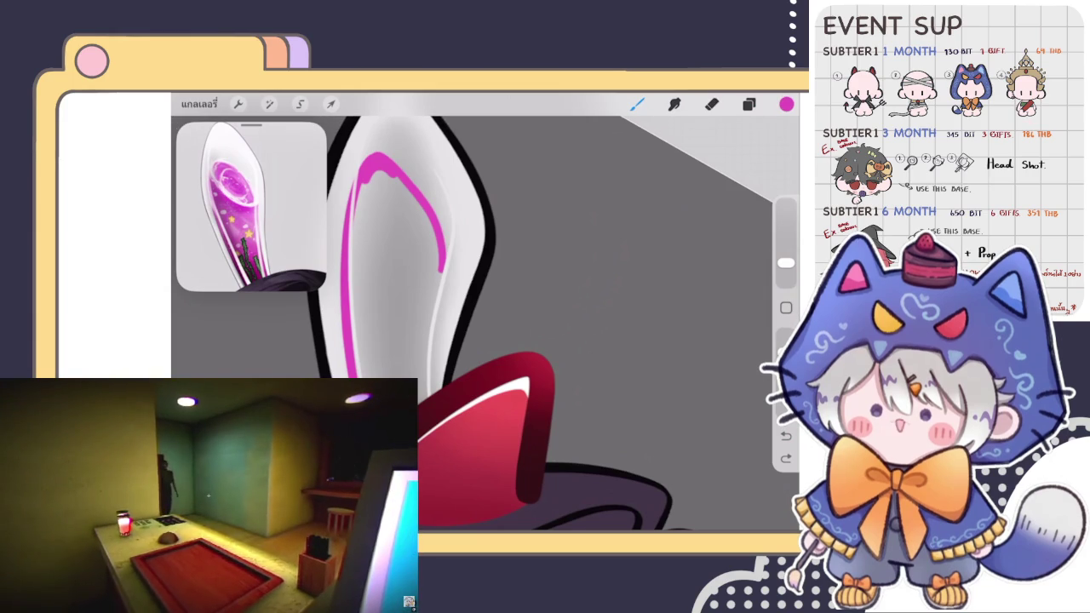
pyautogui.hotkey('ctrl', 'shift', 'z')
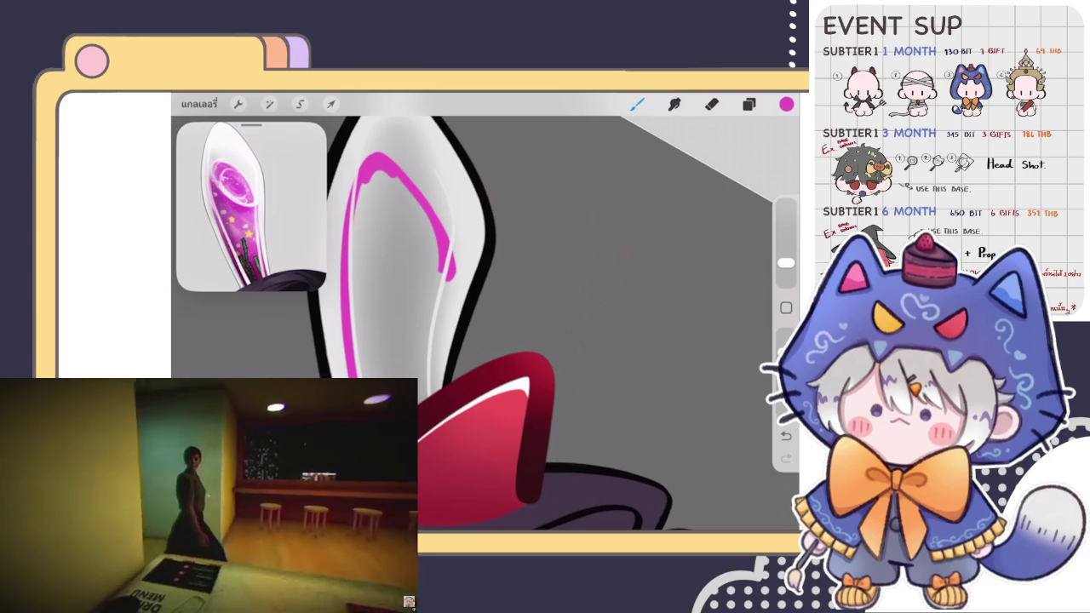
pyautogui.press('e')
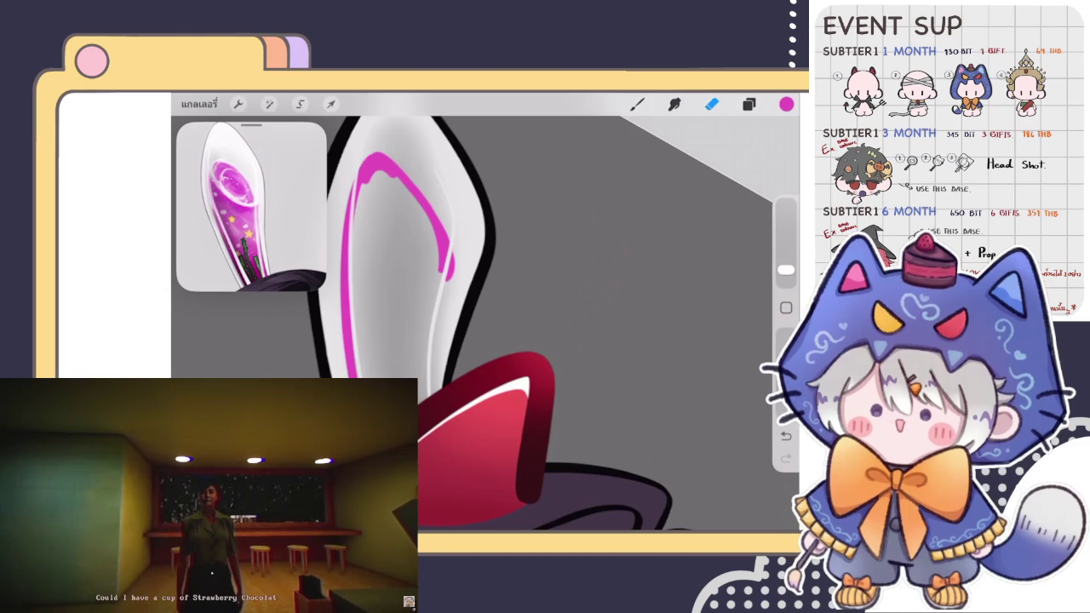
pyautogui.scroll(-3, 486, 324)
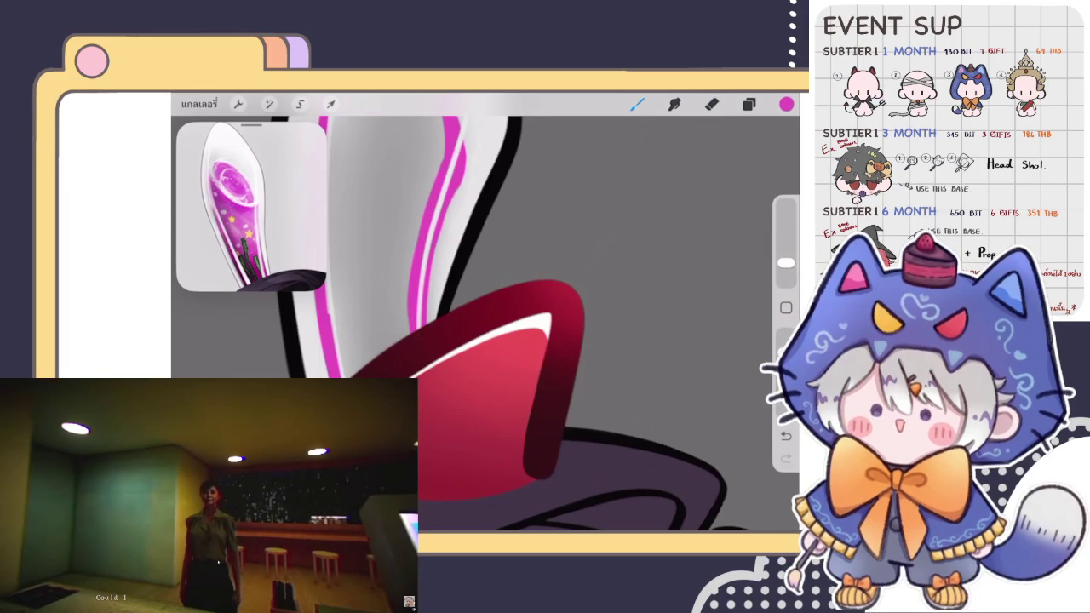
pyautogui.moveTo(553, 340); pyautogui.dragTo(609, 298)
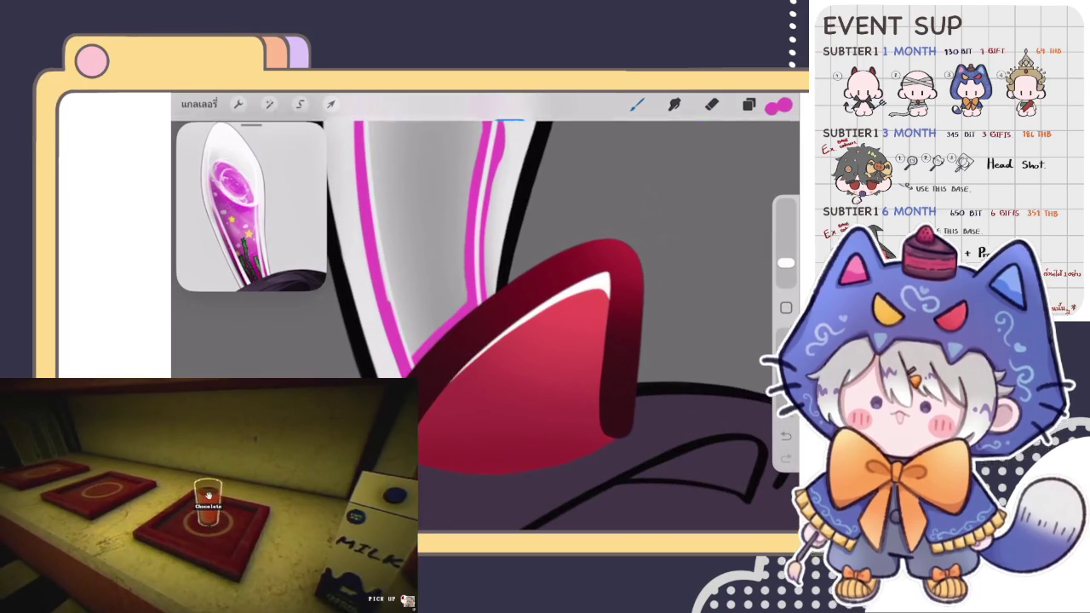
pyautogui.moveTo(778, 103); pyautogui.dragTo(426, 213)
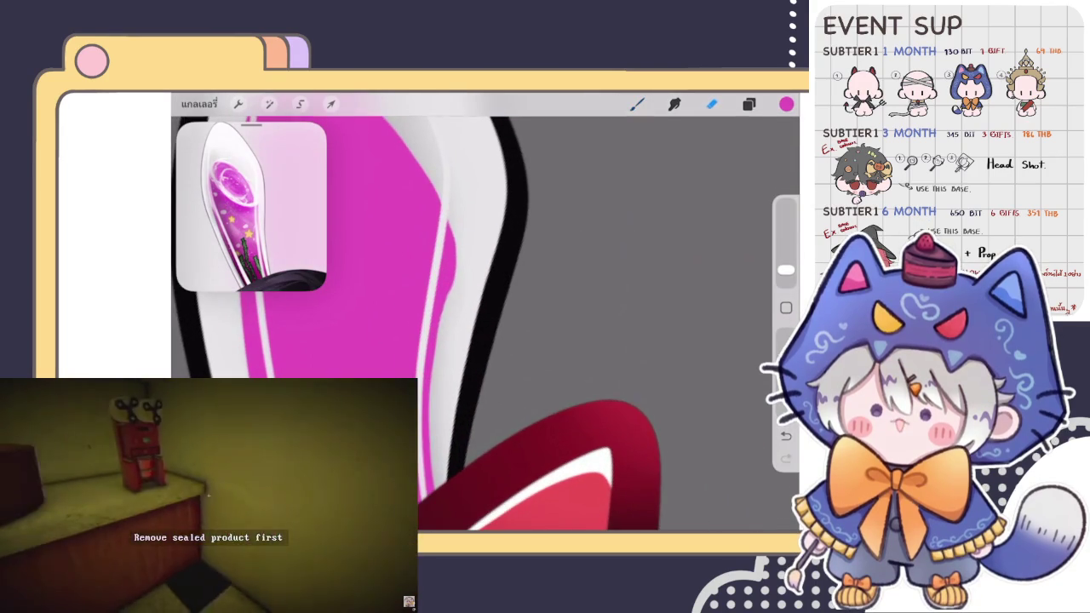
pyautogui.press('e')
pyautogui.moveTo(482, 317)
pyautogui.mouseDown()
pyautogui.moveTo(472, 356)
pyautogui.moveTo(487, 305)
pyautogui.mouseUp()
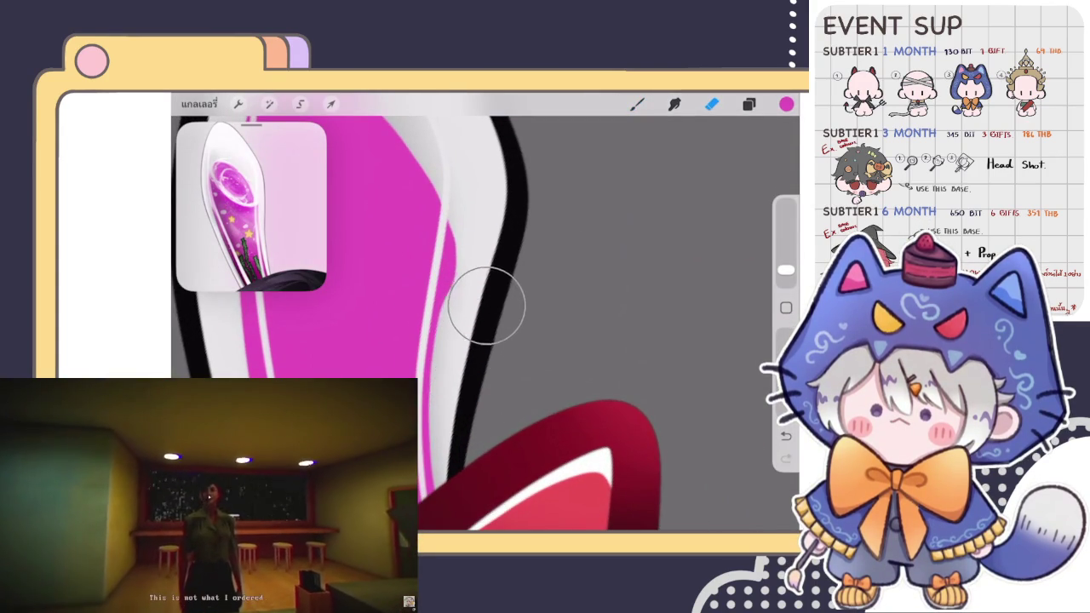
pyautogui.moveTo(490, 289); pyautogui.dragTo(491, 283)
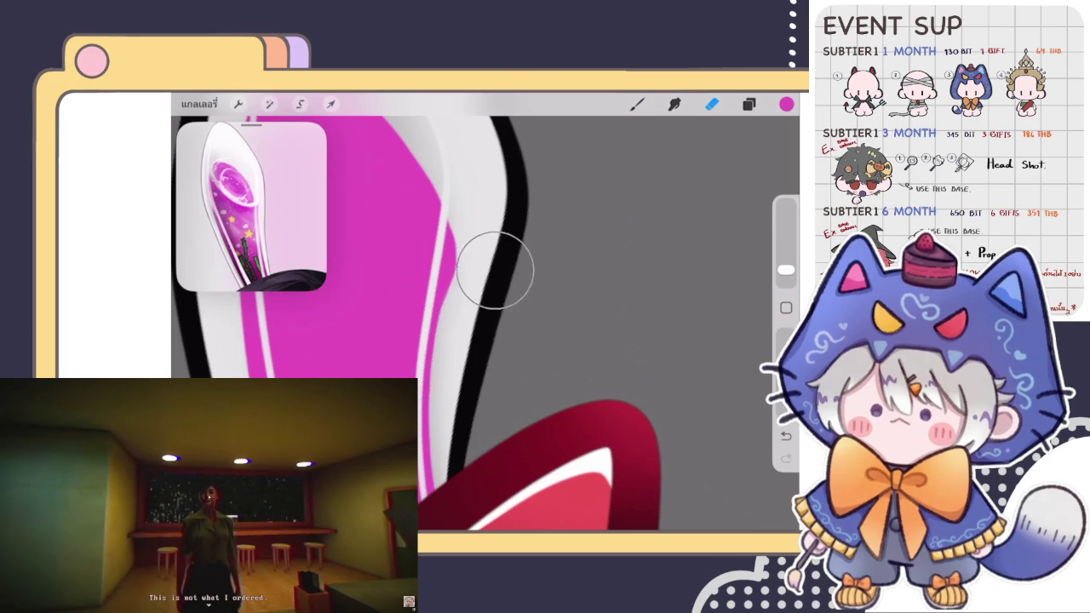
pyautogui.moveTo(785, 270); pyautogui.dragTo(785, 273)
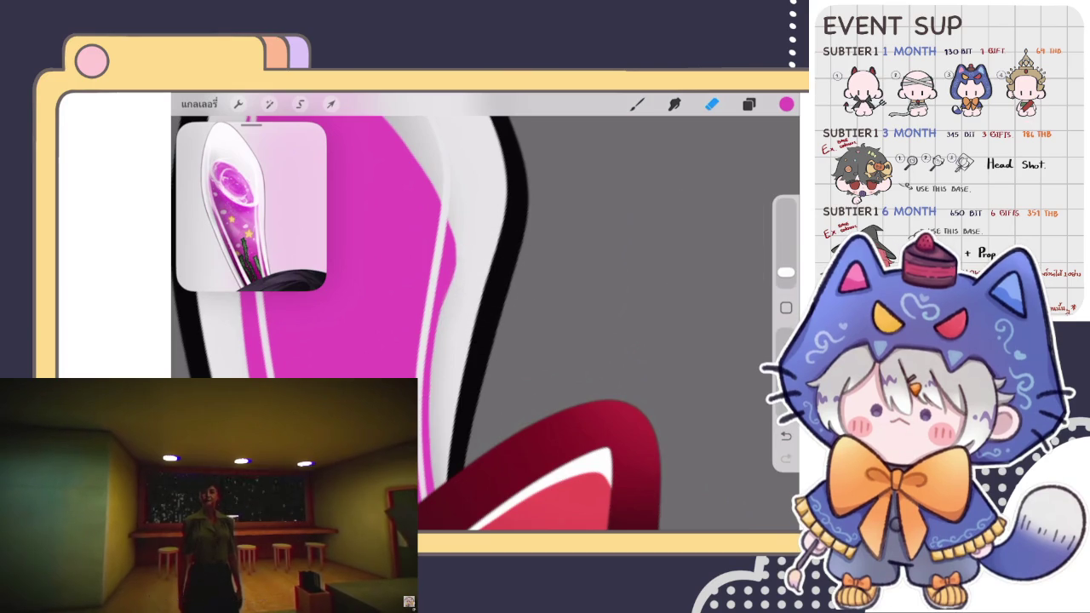
pyautogui.moveTo(469, 216); pyautogui.dragTo(477, 243)
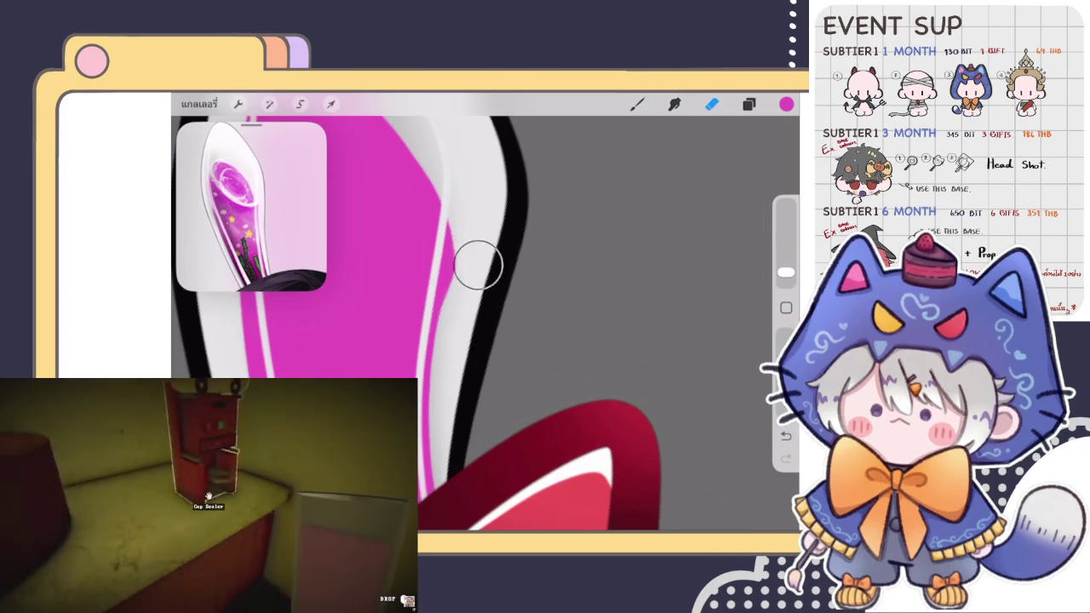
pyautogui.moveTo(474, 280)
pyautogui.mouseDown()
pyautogui.moveTo(479, 263)
pyautogui.moveTo(468, 312)
pyautogui.moveTo(479, 267)
pyautogui.mouseUp()
pyautogui.scroll(-5, 486, 324)
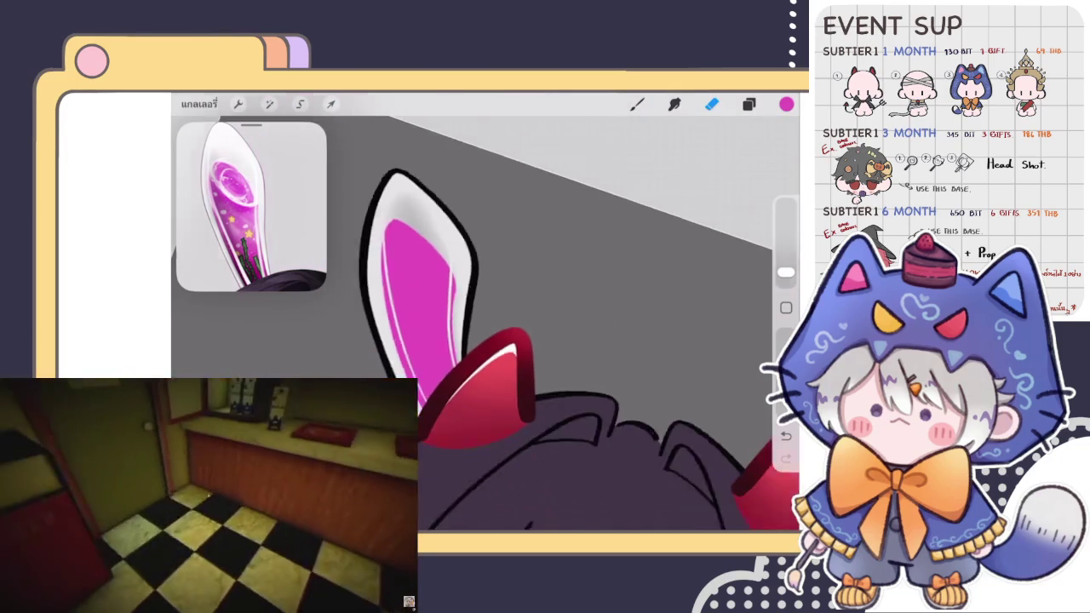
pyautogui.scroll(-5, 511, 383)
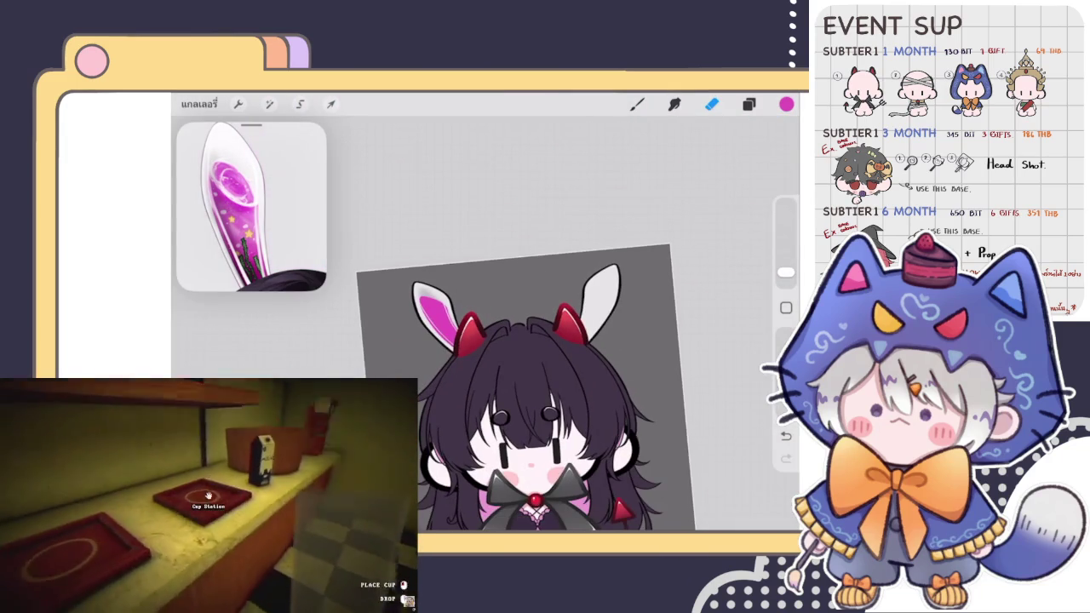
pyautogui.scroll(5, 494, 324)
pyautogui.scroll(3, 494, 323)
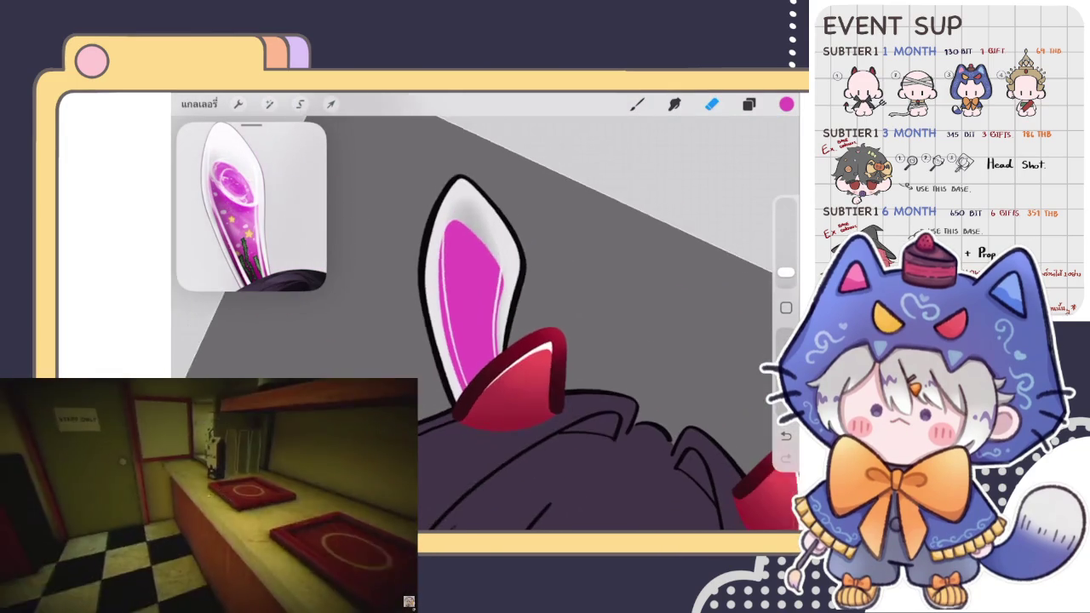
pyautogui.scroll(3, 494, 324)
pyautogui.press('b')
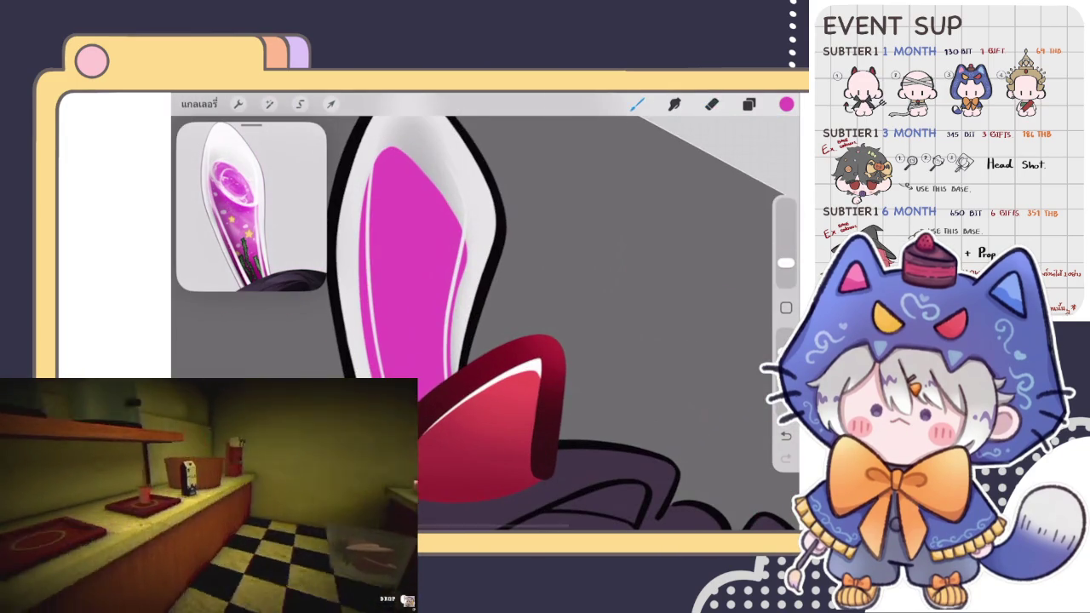
pyautogui.scroll(3, 486, 324)
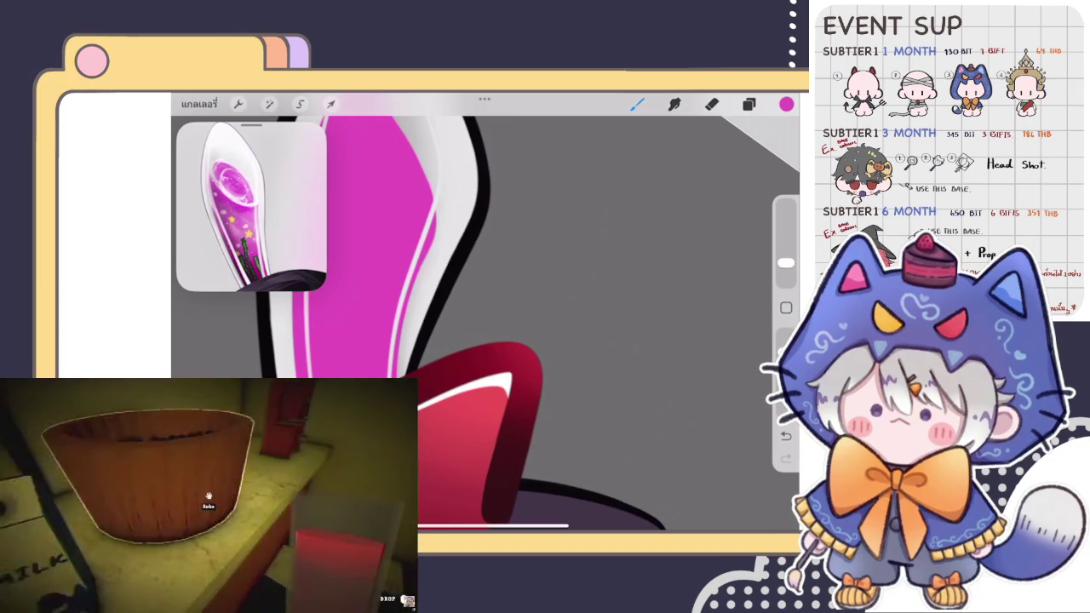
pyautogui.scroll(1, 485, 324)
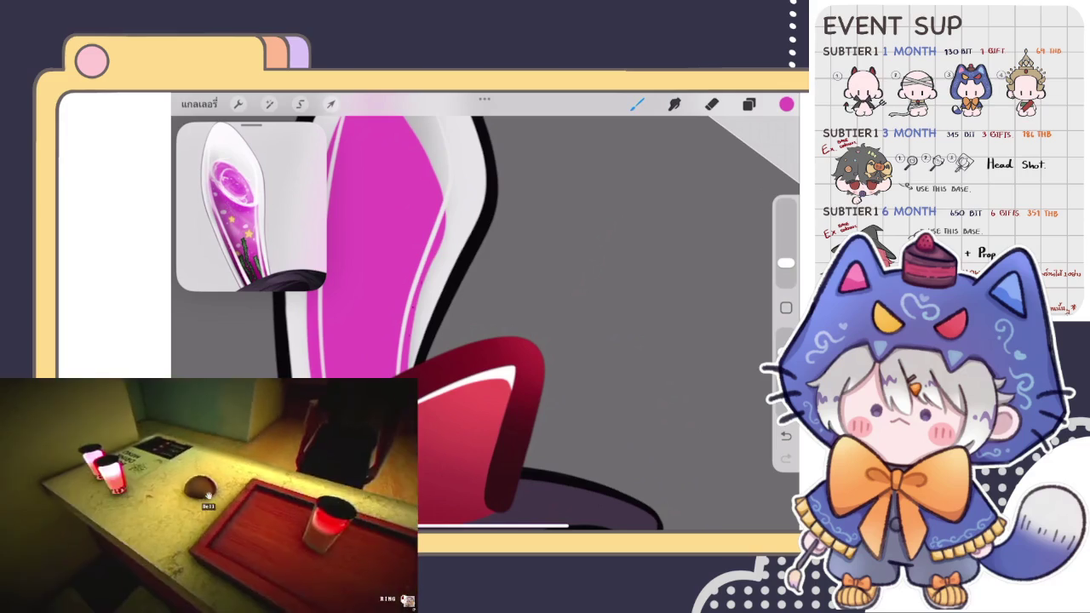
pyautogui.scroll(-5, 485, 324)
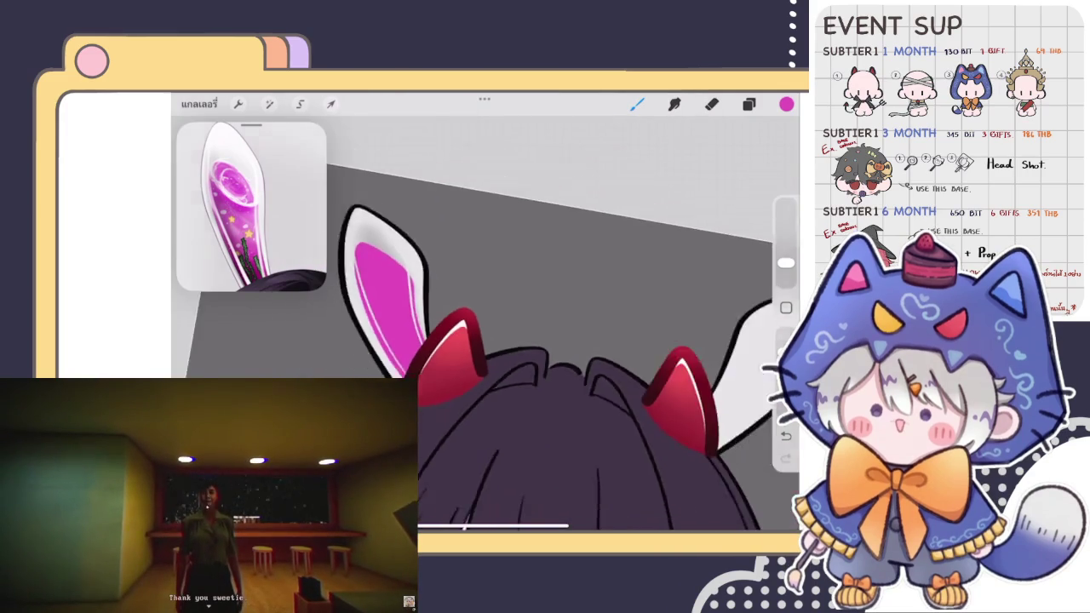
pyautogui.scroll(-3, 486, 324)
pyautogui.scroll(5, 401, 290)
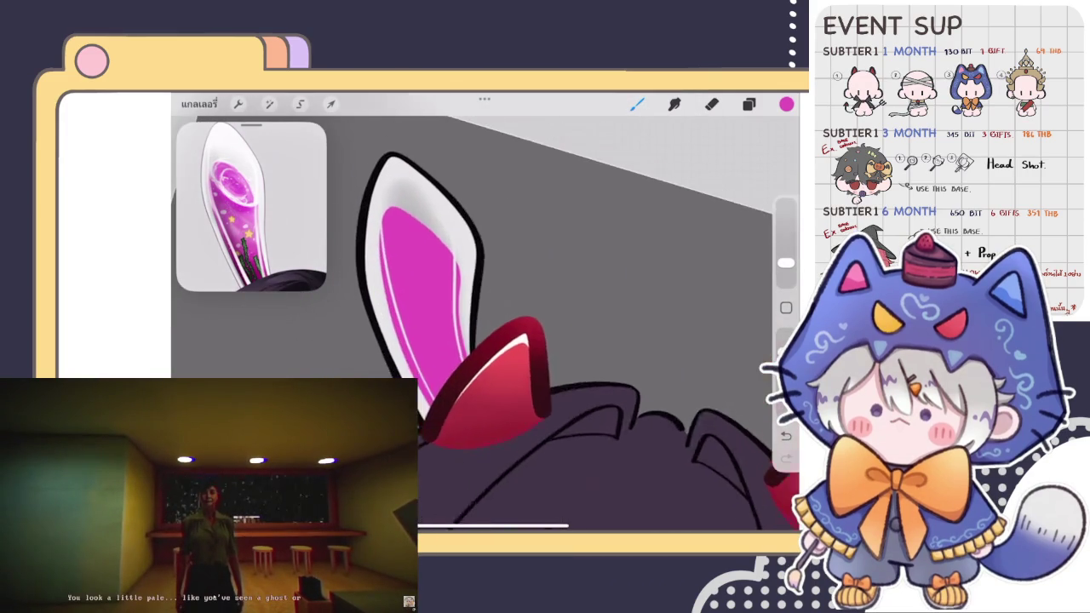
pyautogui.scroll(3, 400, 289)
pyautogui.hscroll(2, 554, 324)
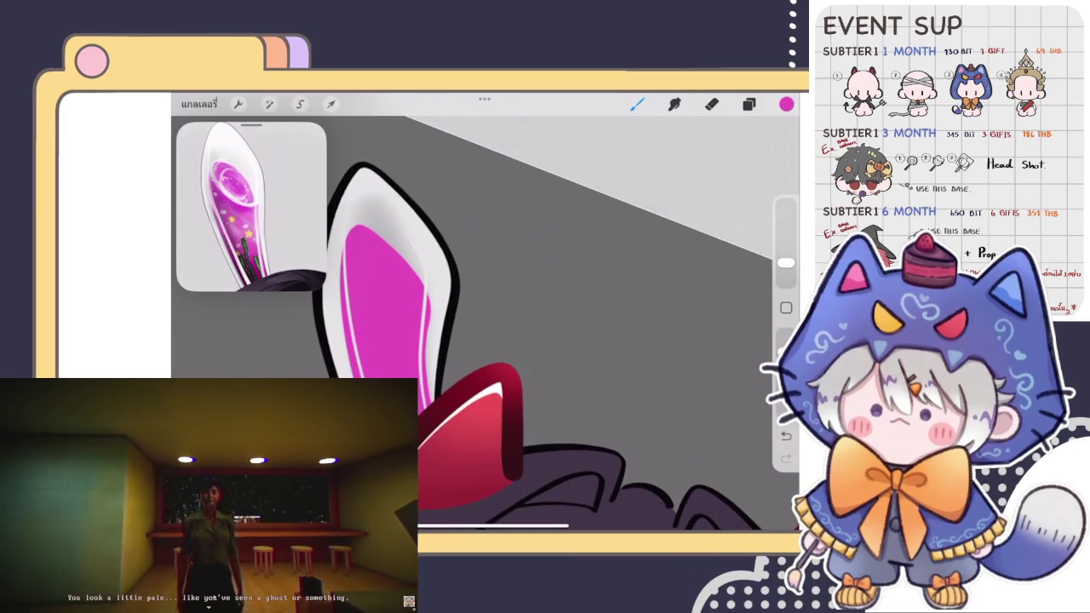
# Step: Add a new layer above the magenta inner-ear layer and choose a soft airbrush for the pink highlight
pyautogui.click(787, 104)
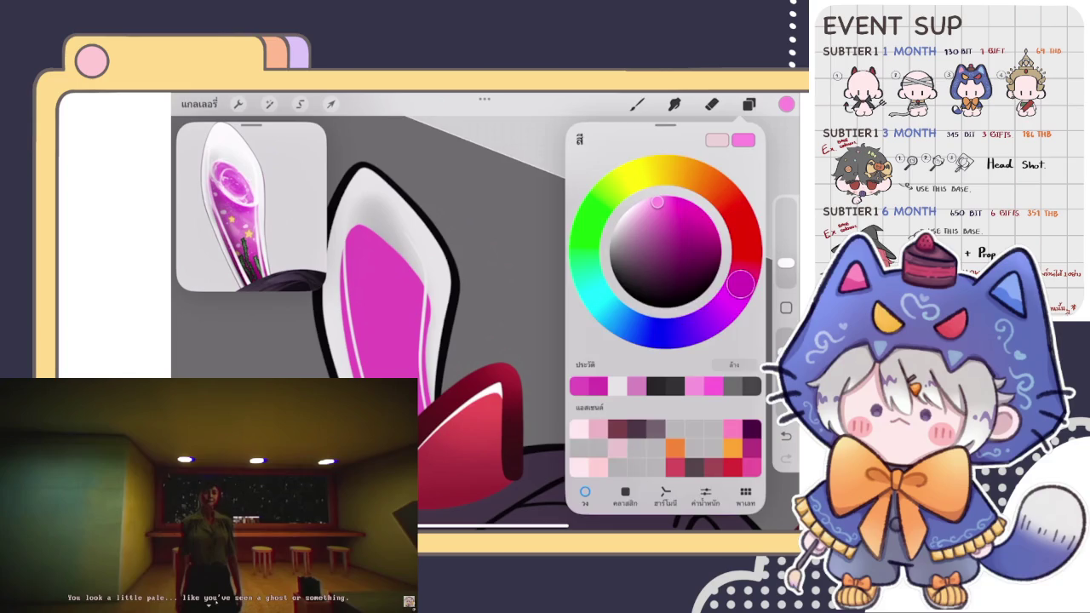
pyautogui.click(749, 104)
pyautogui.click(745, 138)
pyautogui.click(673, 333)
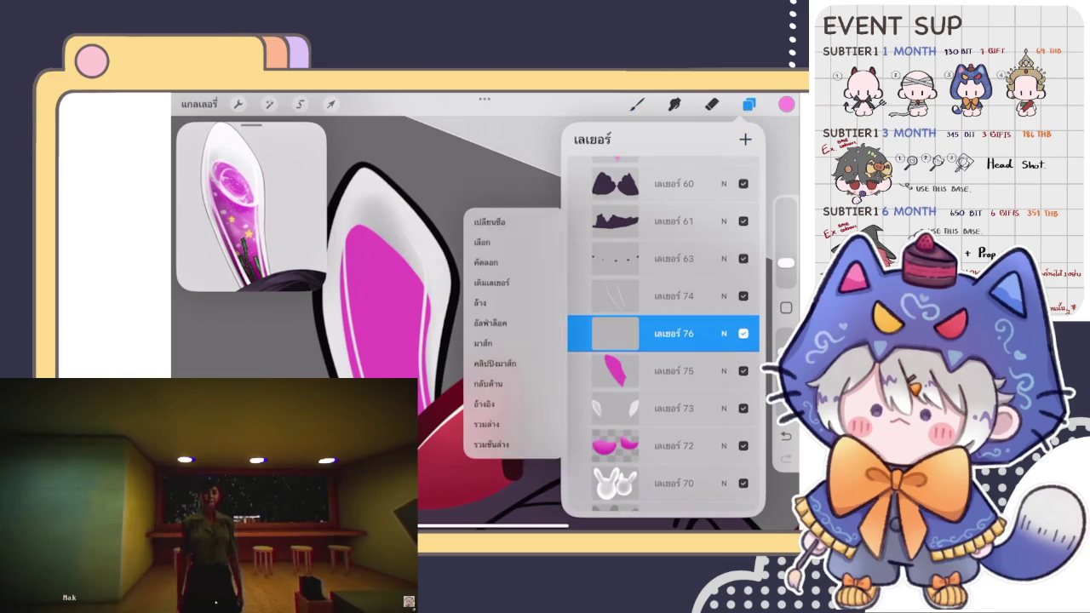
pyautogui.click(638, 104)
pyautogui.click(637, 104)
pyautogui.click(682, 225)
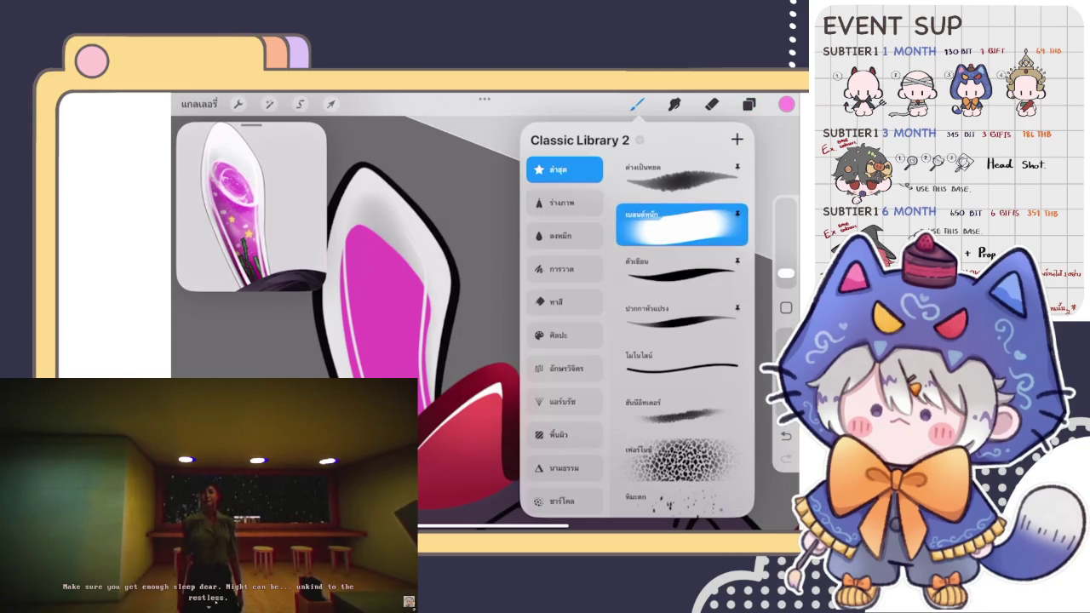
pyautogui.click(786, 264)
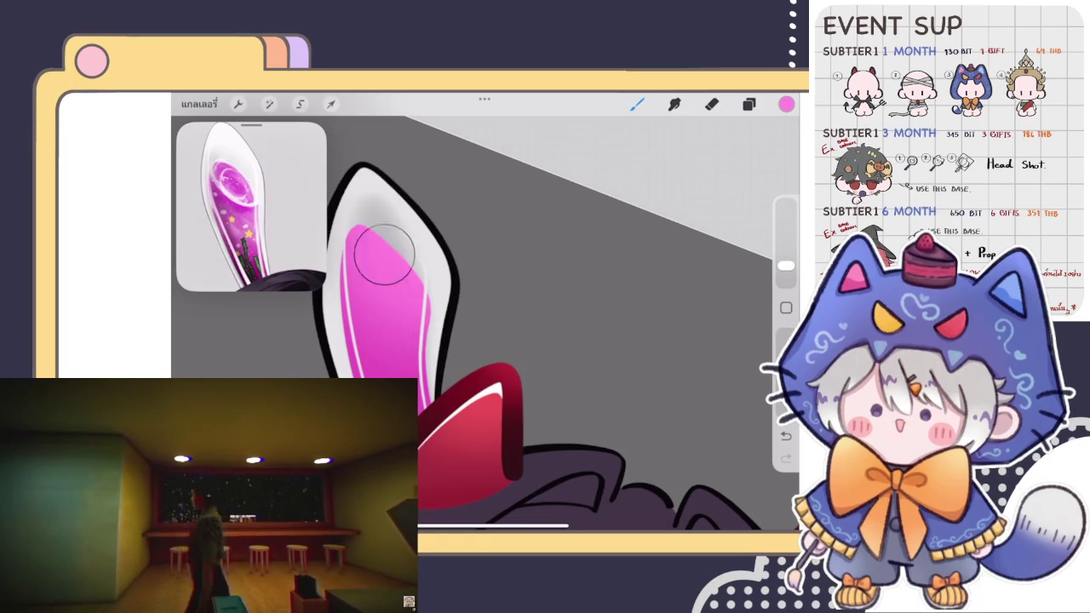
pyautogui.scroll(-3, 485, 324)
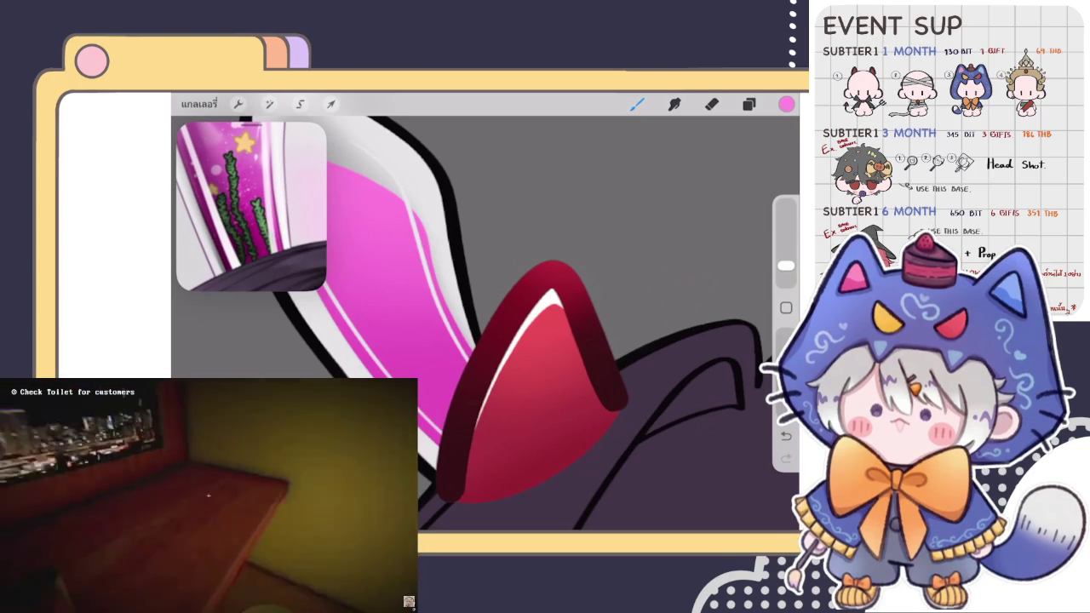
pyautogui.click(748, 104)
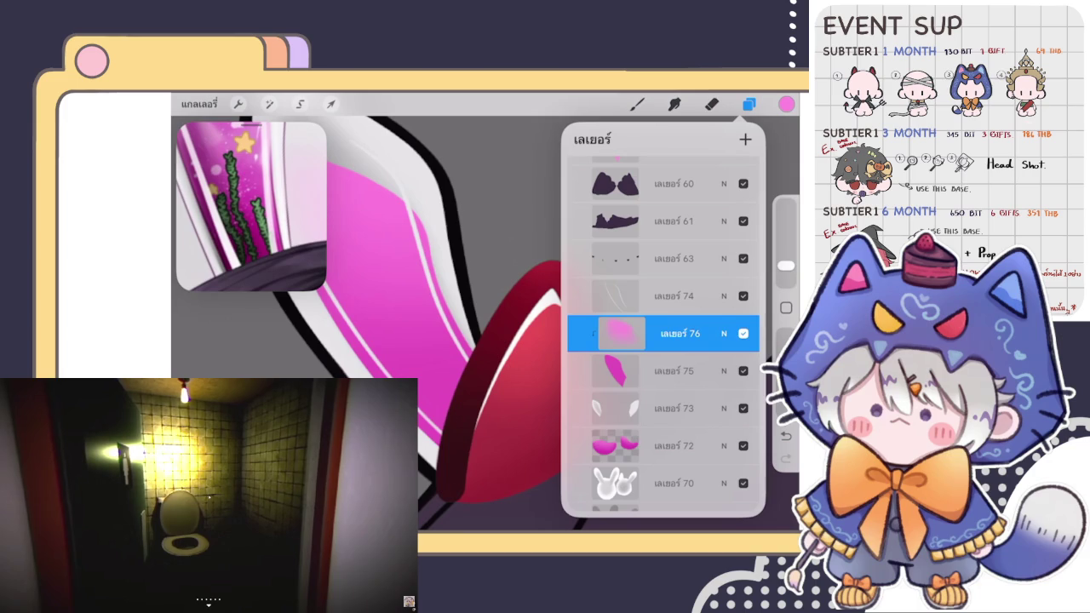
# Step: Add a new layer for the star and set the colour to yellow-orange
pyautogui.click(746, 138)
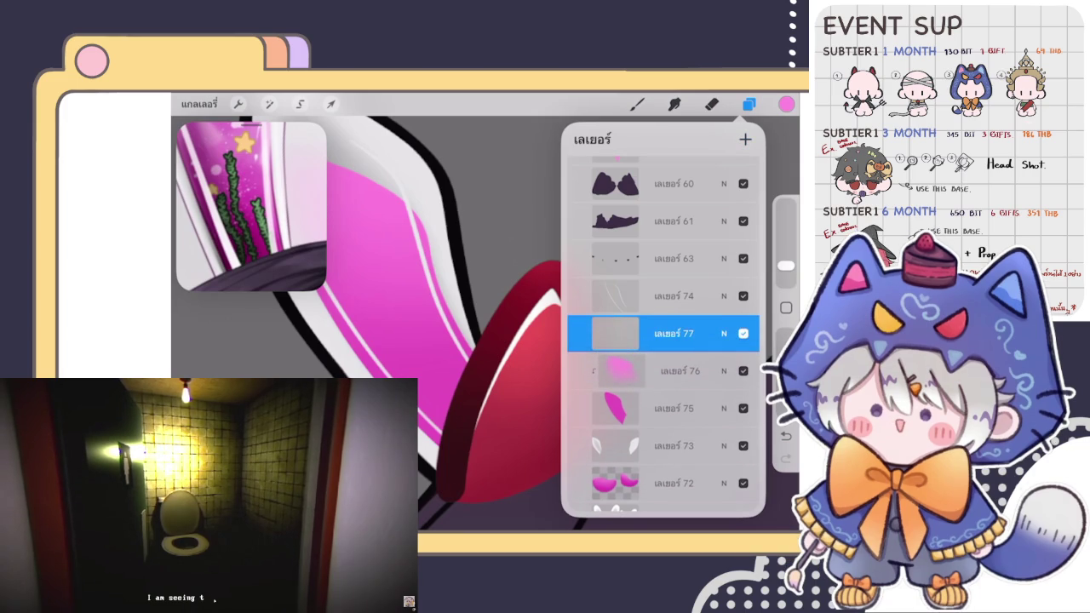
pyautogui.click(786, 104)
pyautogui.click(733, 448)
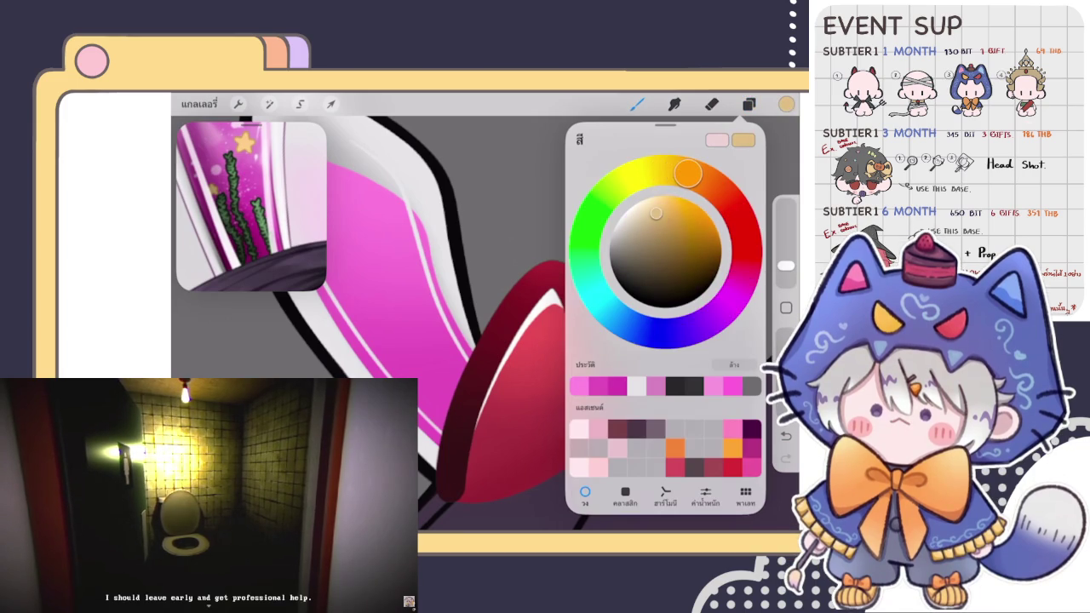
pyautogui.click(637, 104)
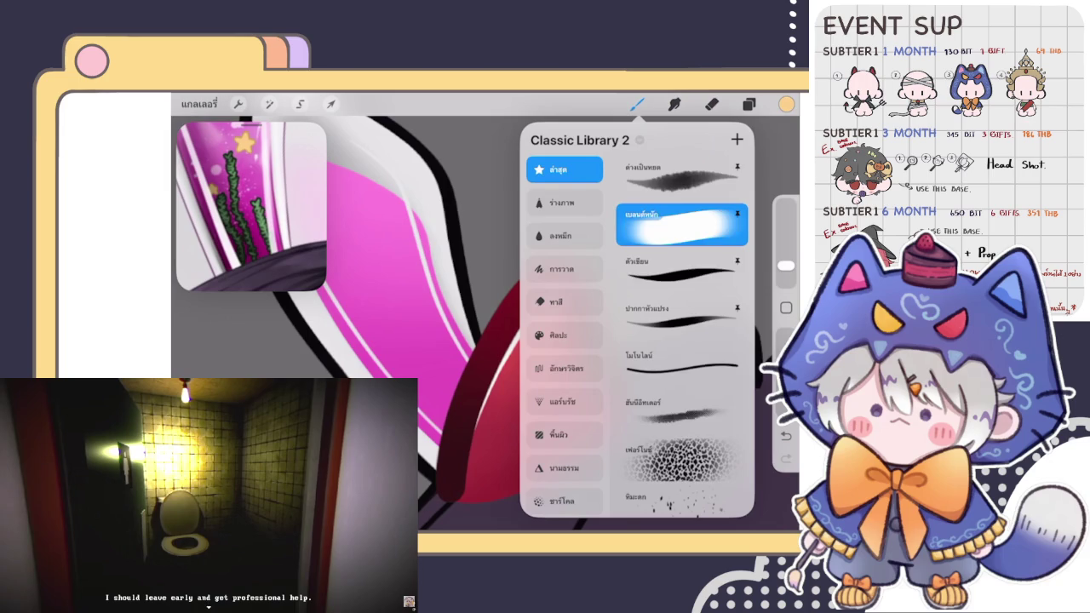
pyautogui.click(637, 104)
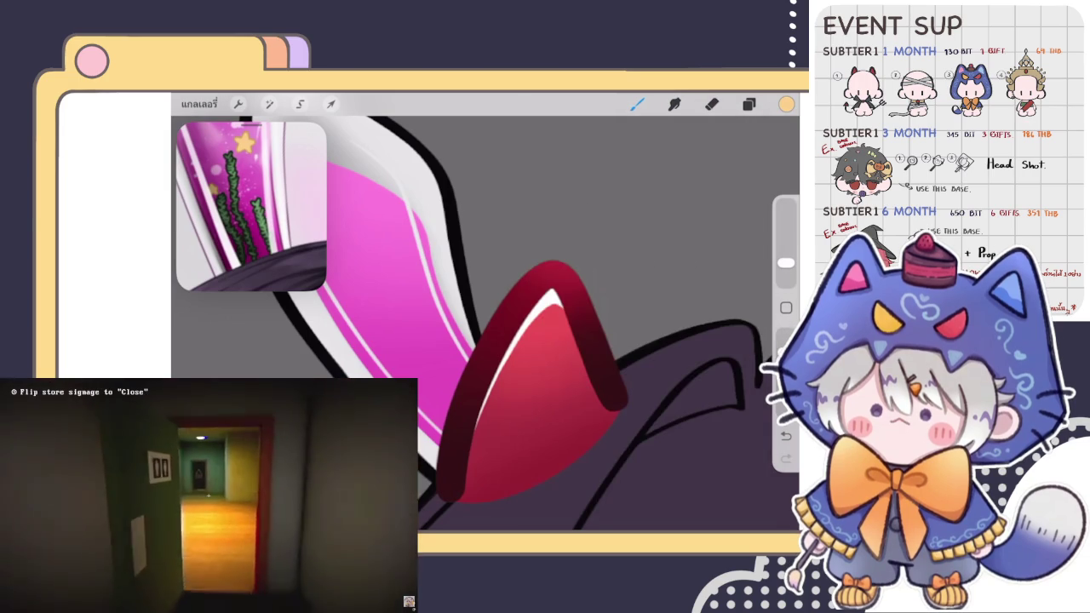
# Step: Paint a small yellow star on the inner ear, lengthen its top point, and adjust brush size
pyautogui.scroll(5, 486, 324)
pyautogui.scroll(3, 485, 324)
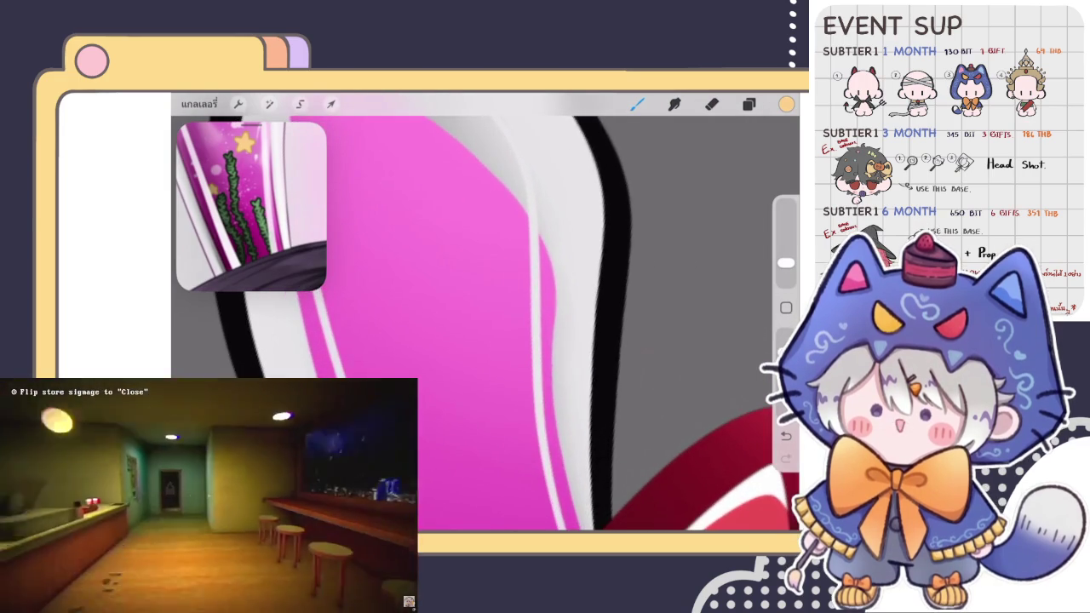
pyautogui.moveTo(436, 290)
pyautogui.mouseDown()
pyautogui.moveTo(464, 317)
pyautogui.moveTo(450, 285)
pyautogui.mouseUp()
pyautogui.scroll(3, 495, 307)
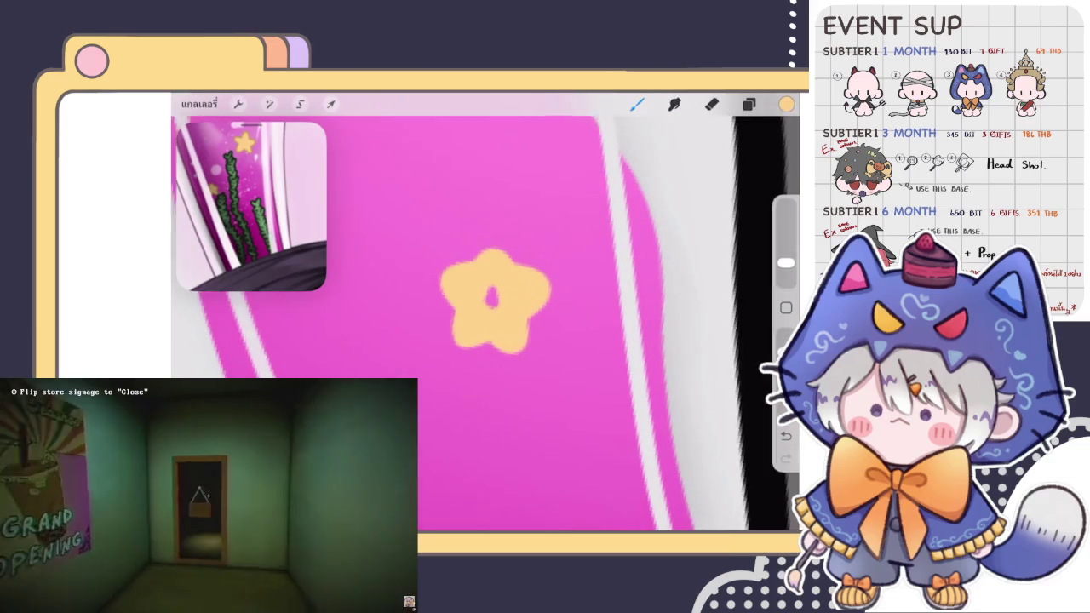
pyautogui.scroll(1, 498, 303)
pyautogui.moveTo(499, 256); pyautogui.dragTo(504, 244)
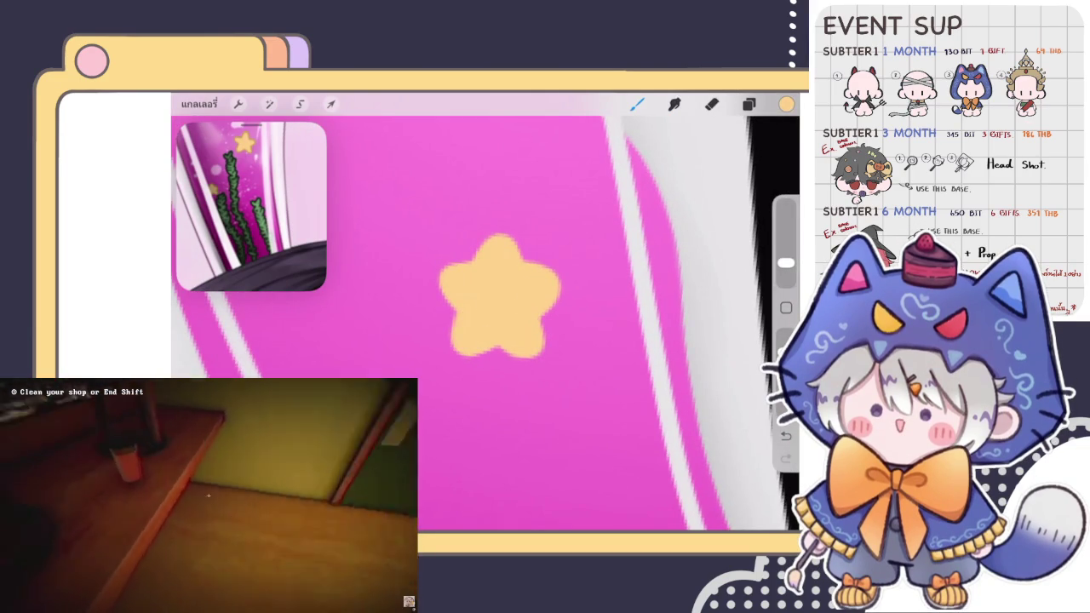
pyautogui.scroll(-5, 486, 323)
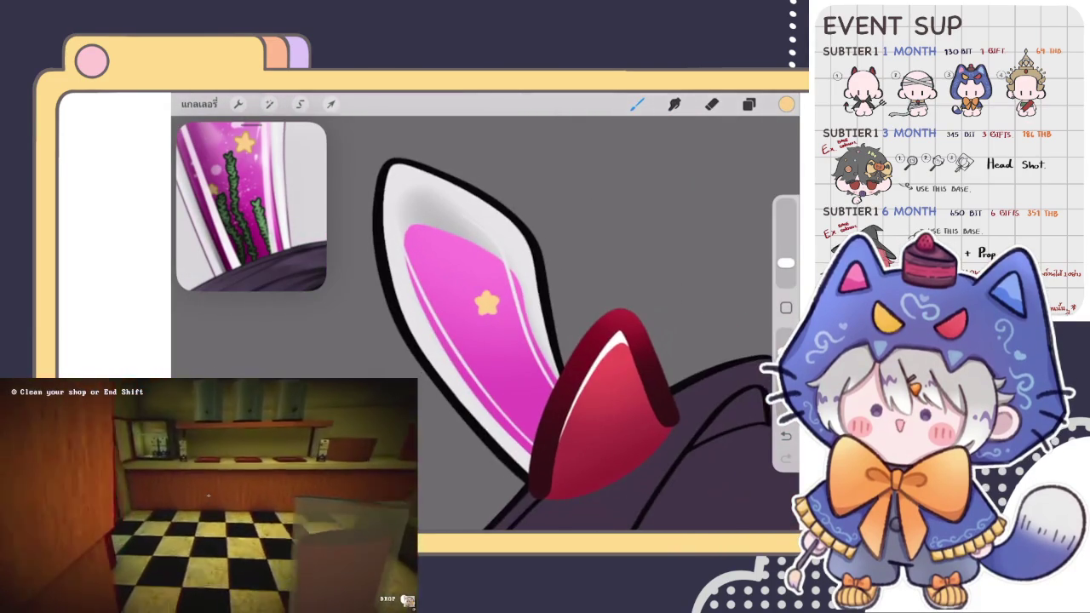
pyautogui.scroll(1, 486, 324)
pyautogui.scroll(2, 491, 309)
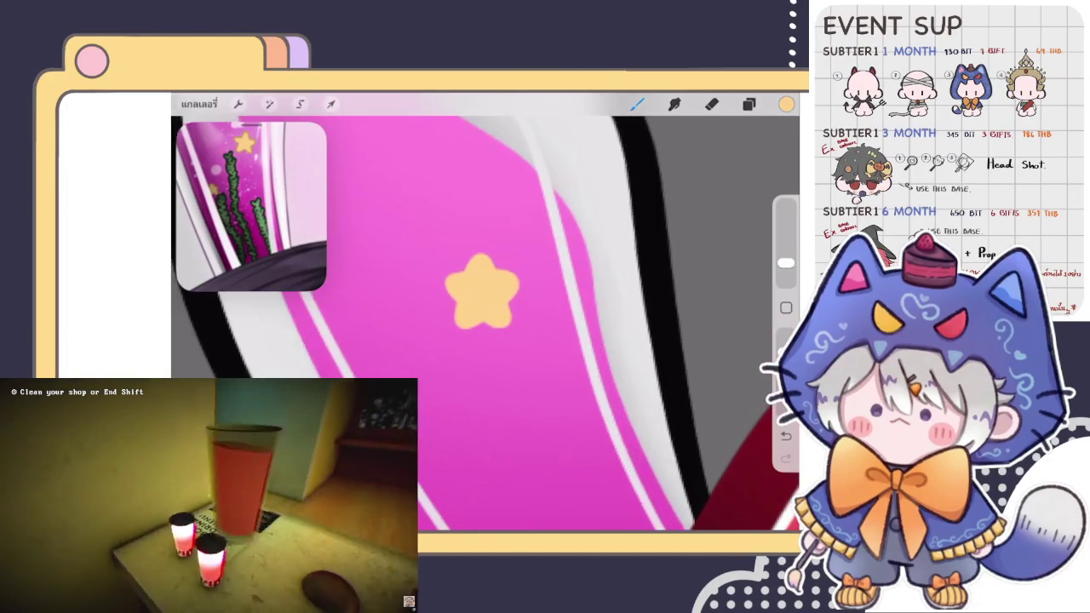
pyautogui.scroll(3, 491, 308)
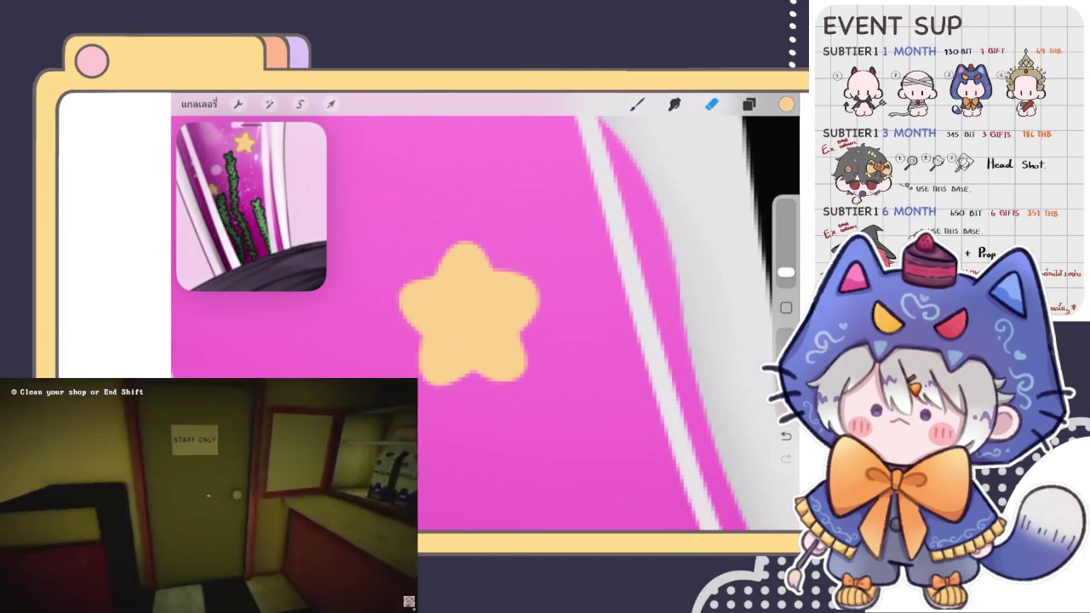
pyautogui.moveTo(786, 273); pyautogui.dragTo(786, 278)
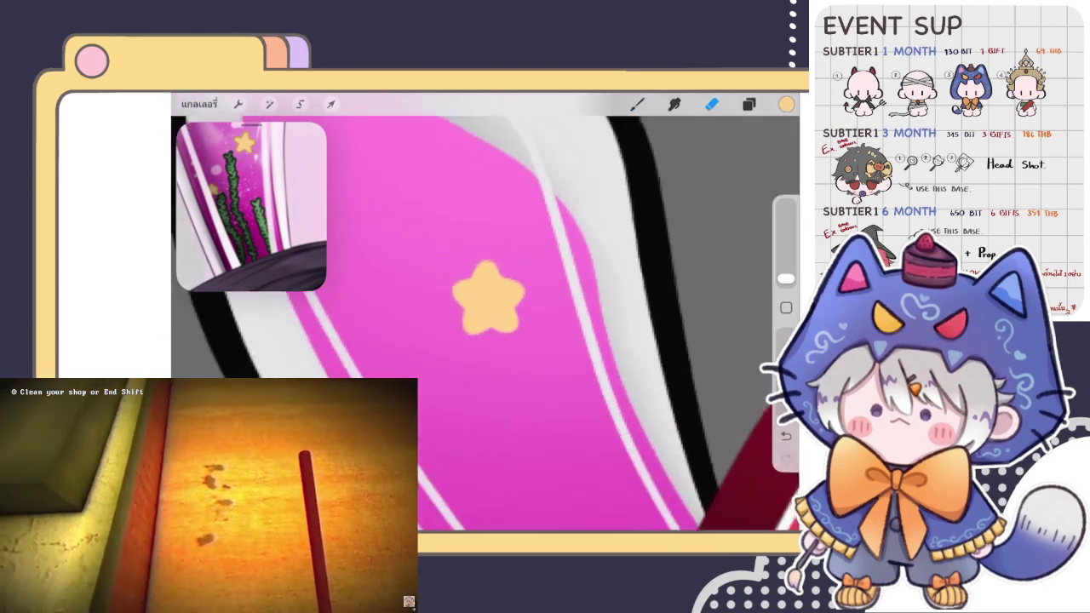
pyautogui.scroll(-3, 486, 311)
# Step: Use Liquify to push the star's outline and stretch its arms outward into a rounder shape
pyautogui.click(269, 104)
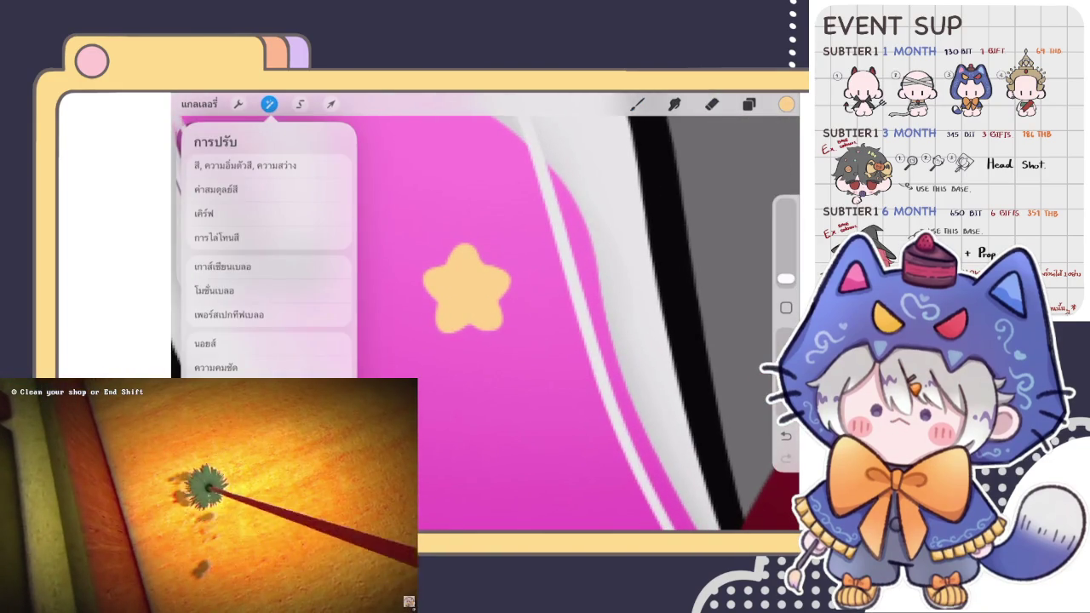
pyautogui.click(234, 343)
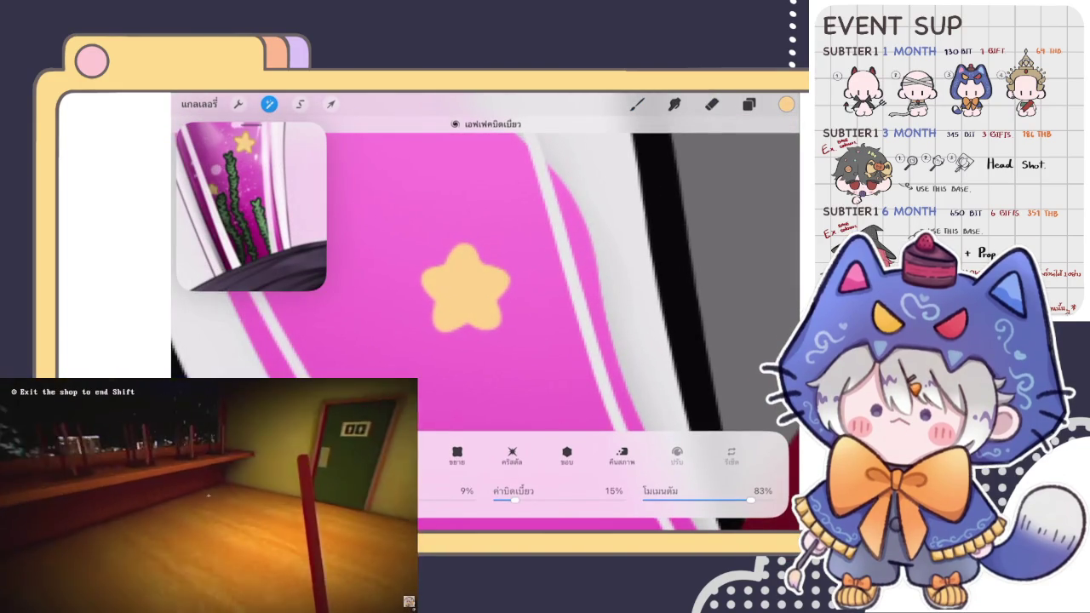
pyautogui.moveTo(452, 264); pyautogui.dragTo(447, 260)
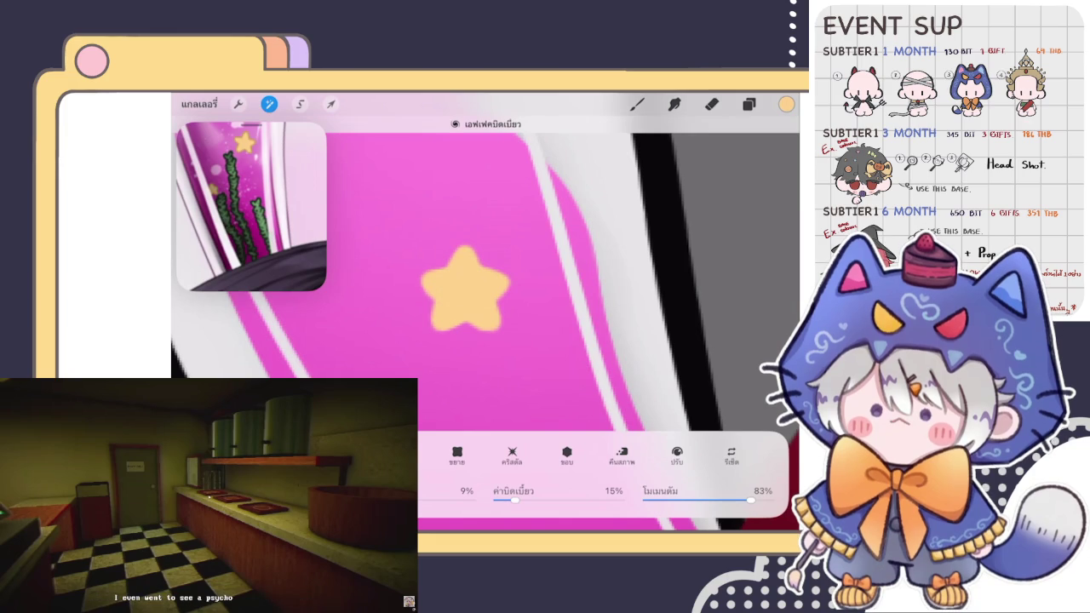
pyautogui.moveTo(465, 286); pyautogui.dragTo(506, 315)
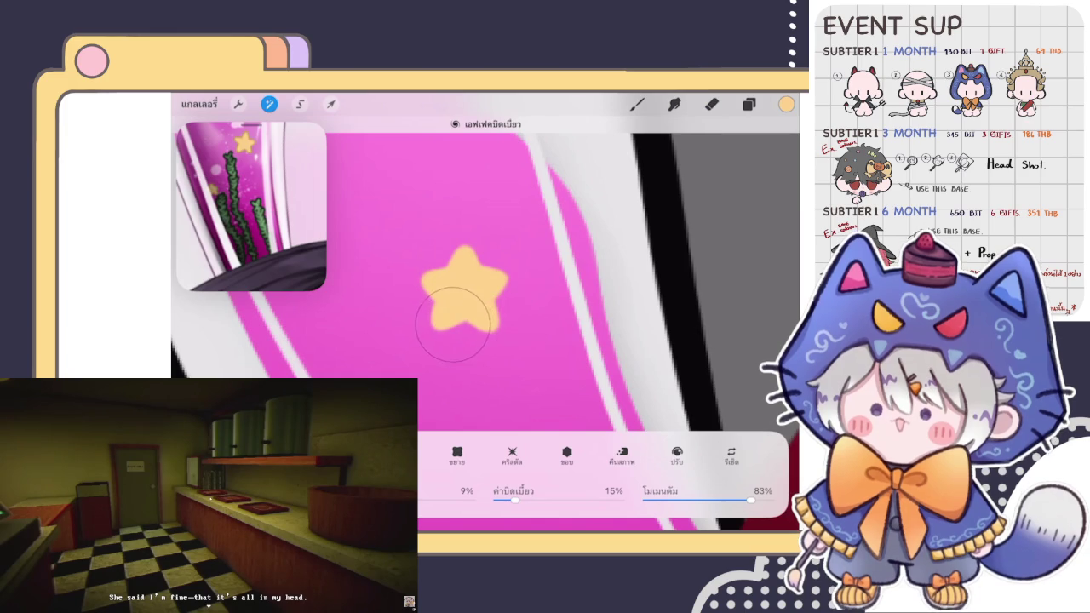
pyautogui.moveTo(485, 320); pyautogui.dragTo(508, 328)
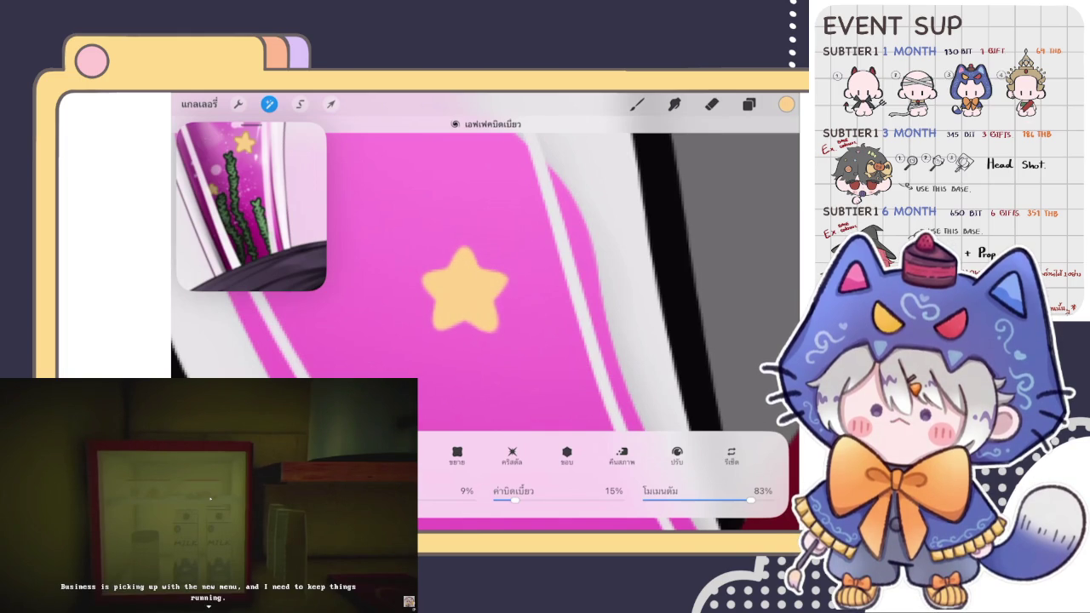
pyautogui.press('b')
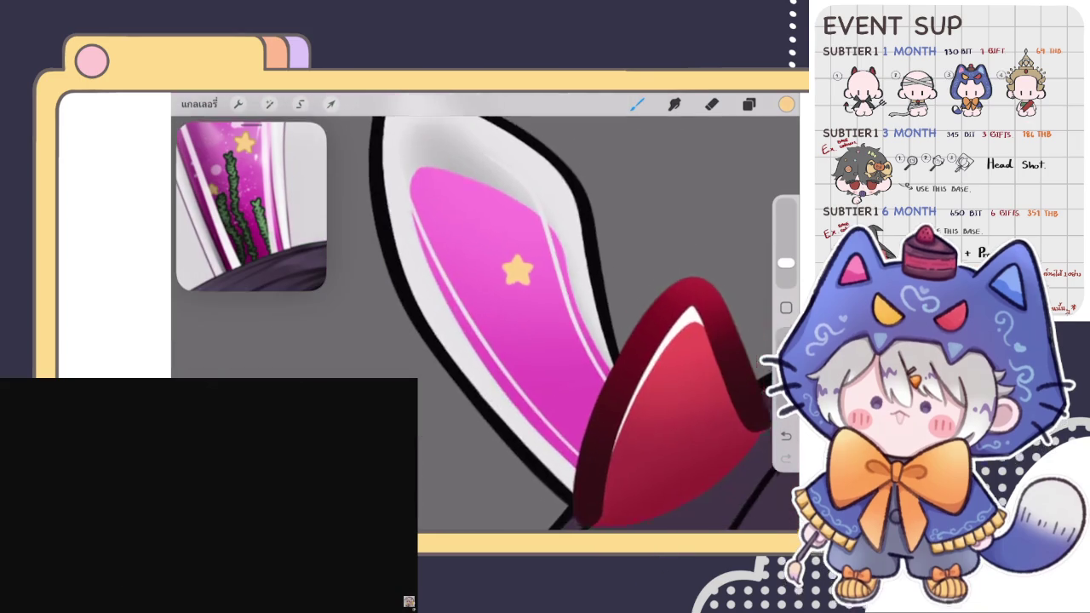